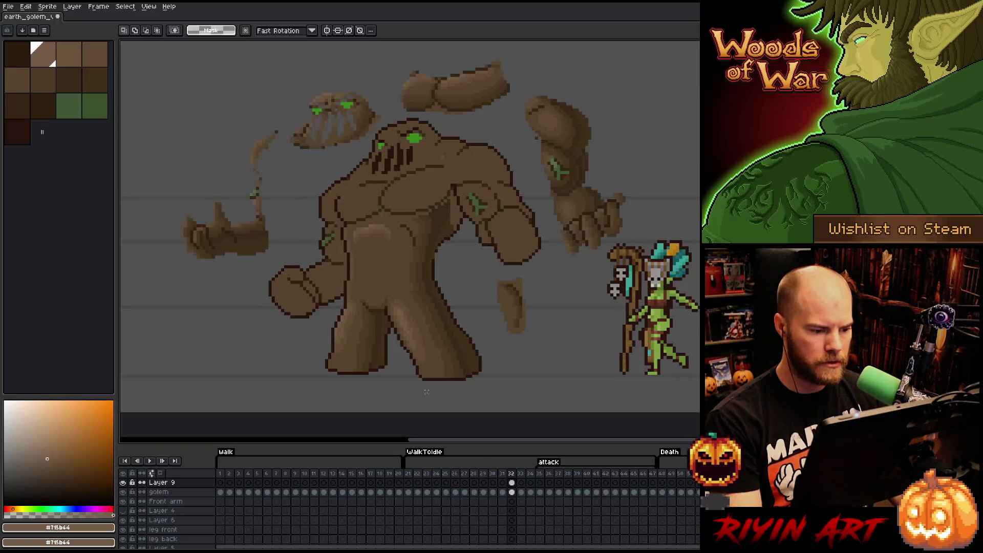
Pick a mid brown and compare punching-arm frame 32 against the previous attack pose
{"action": "key", "text": "b"}
{"action": "left_click", "coordinate": [438, 312], "text": "alt"}
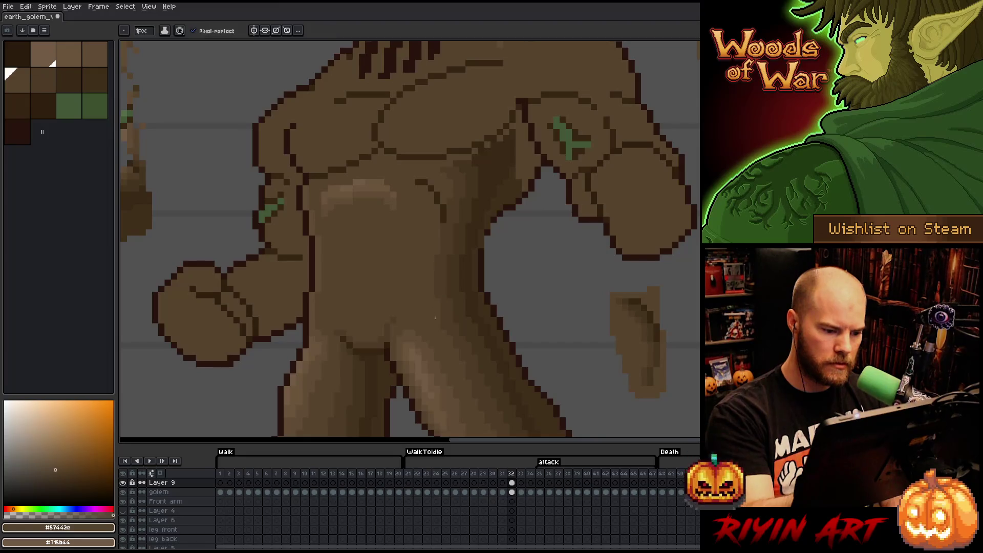
{"action": "key", "text": "Left"}
{"action": "key", "text": "Right"}
{"action": "key", "text": "Left"}
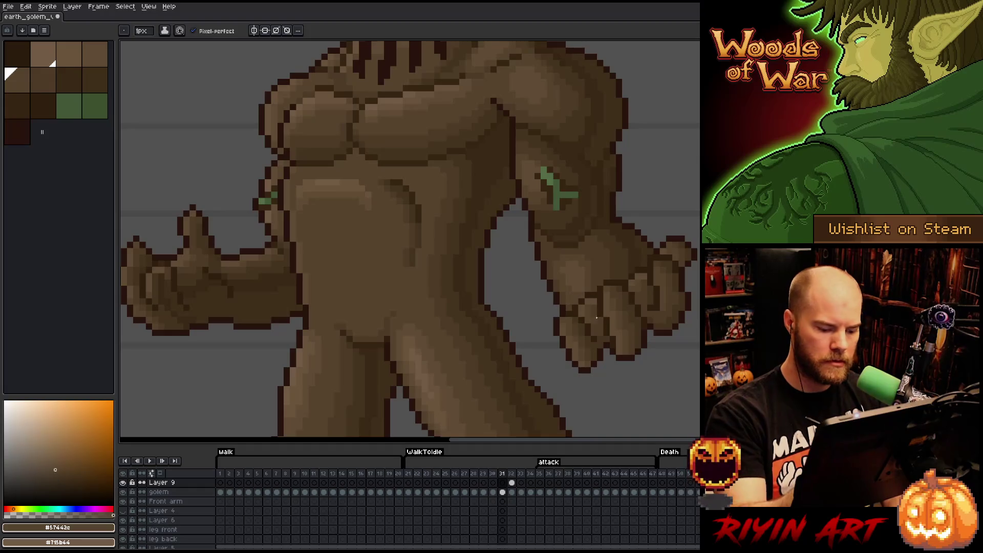
{"action": "key", "text": "Right"}
{"action": "key", "text": "Left"}
{"action": "key", "text": "Right"}
{"action": "key", "text": "e"}
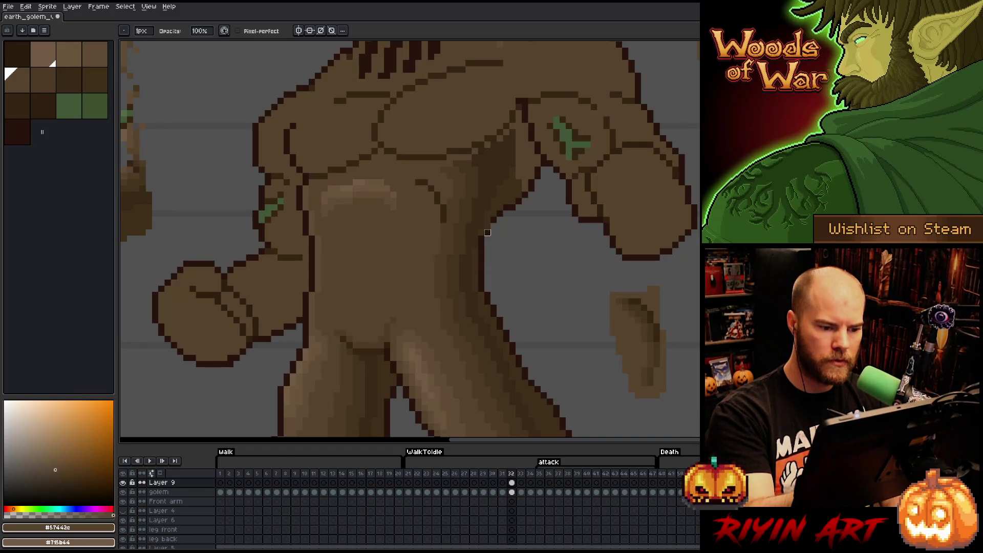
Darken the shadow along the torso's side with sampled darker browns, then save
{"action": "key", "text": "b"}
{"action": "left_click", "coordinate": [527, 150], "text": "alt"}
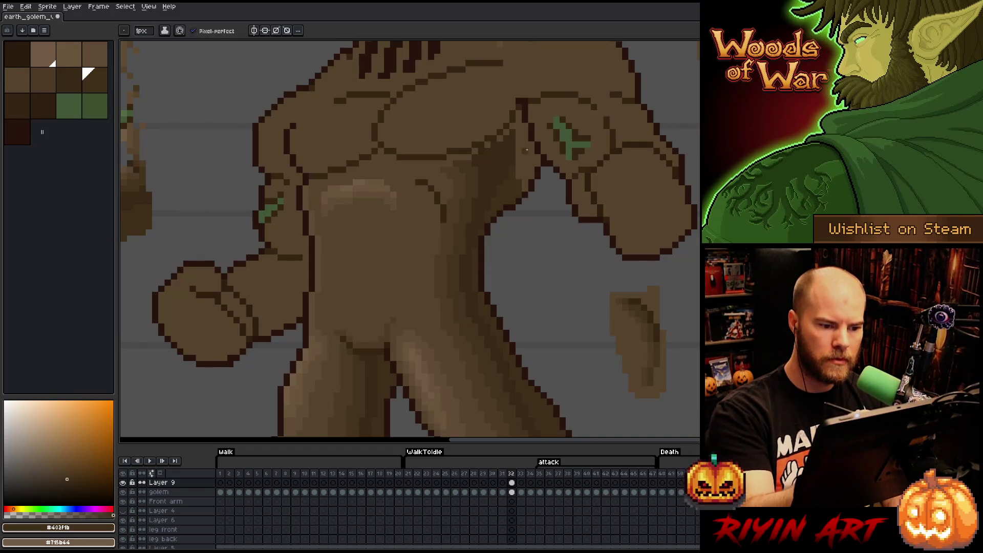
{"action": "mouse_move", "coordinate": [520, 164]}
{"action": "left_mouse_down"}
{"action": "mouse_move", "coordinate": [520, 179]}
{"action": "mouse_move", "coordinate": [526, 154]}
{"action": "mouse_move", "coordinate": [524, 183]}
{"action": "mouse_move", "coordinate": [532, 153]}
{"action": "mouse_move", "coordinate": [532, 179]}
{"action": "mouse_move", "coordinate": [526, 128]}
{"action": "mouse_move", "coordinate": [475, 151]}
{"action": "left_mouse_up"}
{"action": "left_click", "coordinate": [518, 156], "text": "alt"}
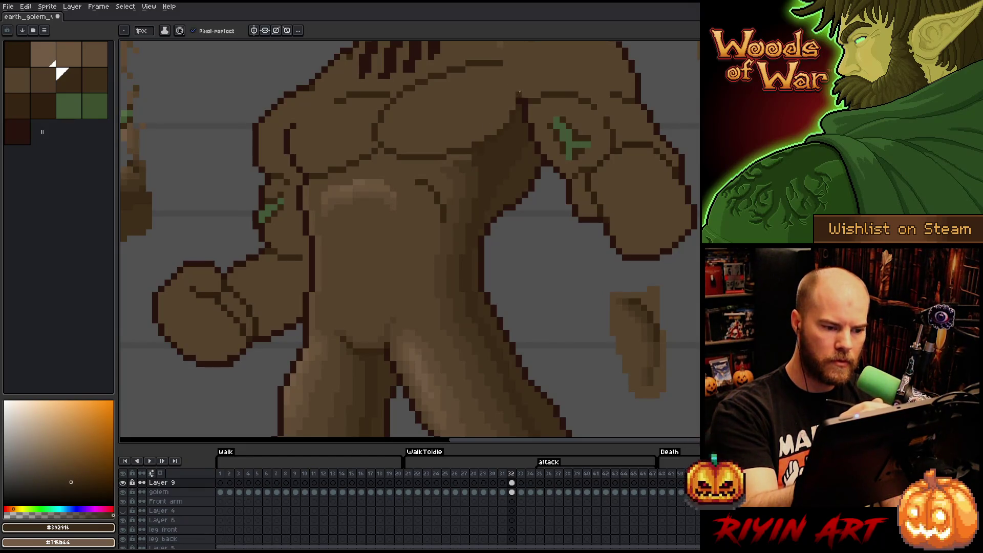
{"action": "left_click", "coordinate": [471, 169], "text": "alt"}
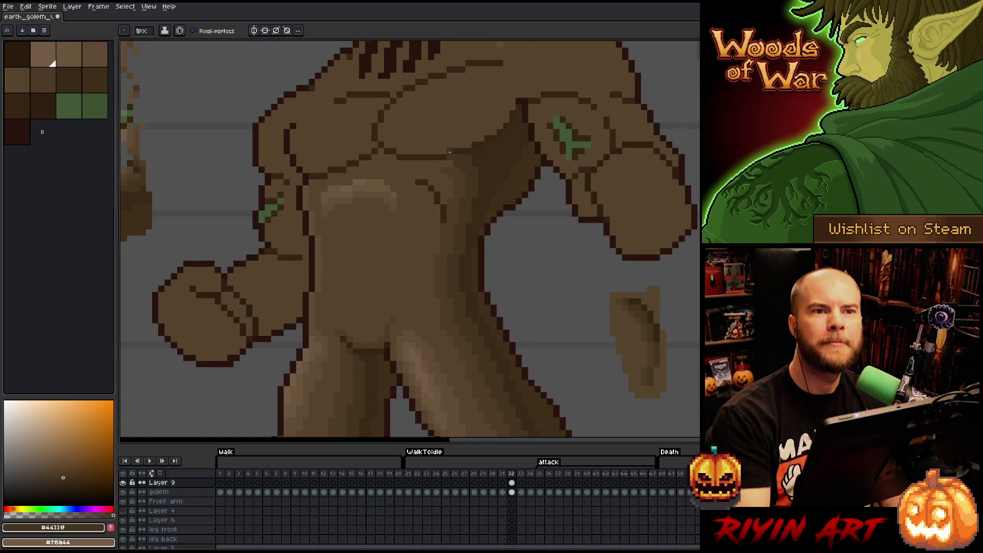
{"action": "key", "text": "ctrl+s"}
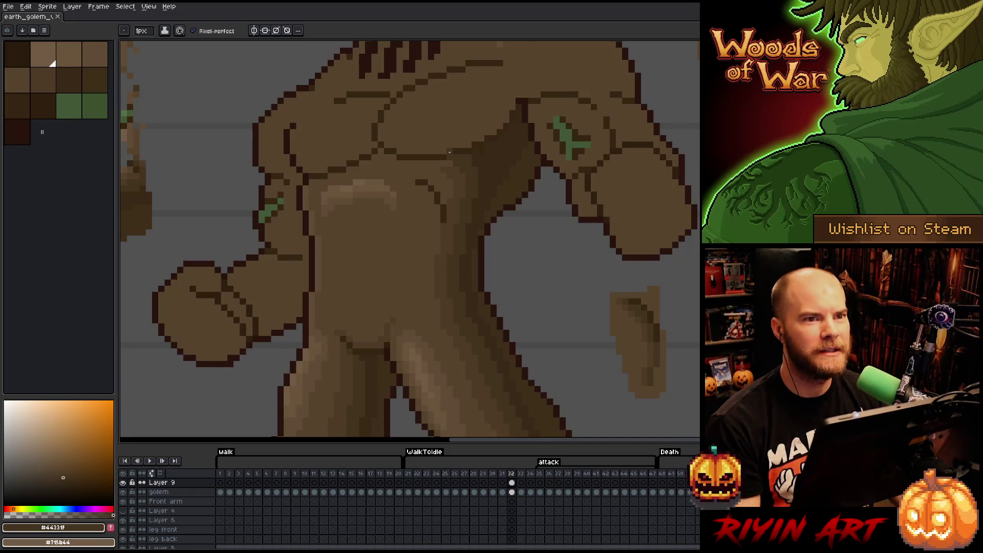
Sample dark, light and mid browns from the torso to keep shading the chest and abdomen
{"action": "scroll", "coordinate": [450, 153], "scroll_direction": "down", "scroll_amount": 2}
{"action": "scroll", "coordinate": [373, 226], "scroll_direction": "up", "scroll_amount": 2}
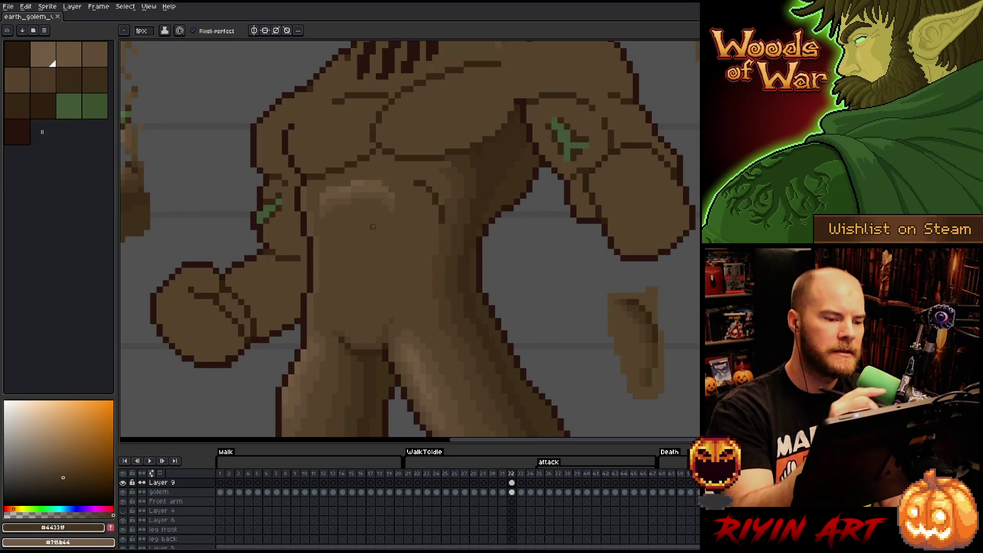
{"action": "left_click", "coordinate": [489, 155], "text": "alt"}
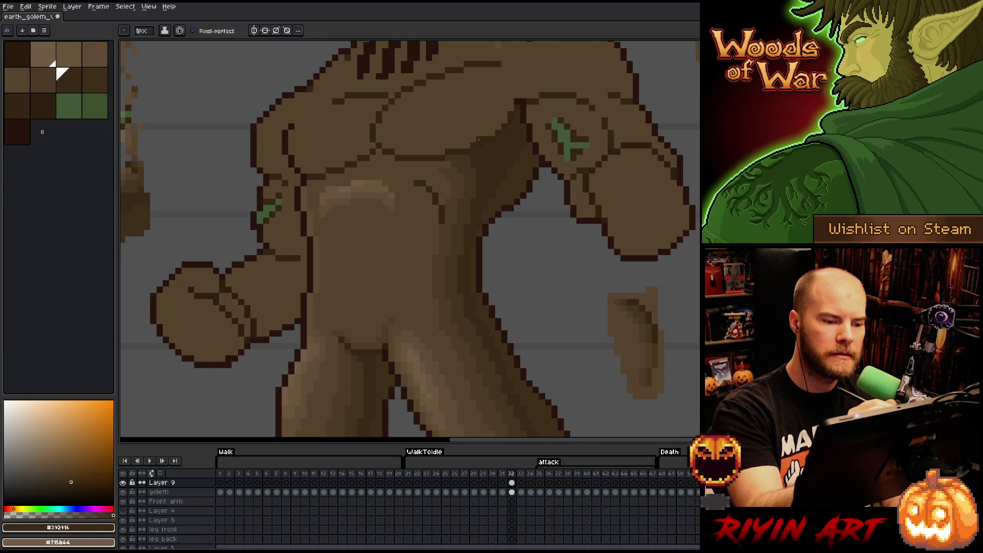
{"action": "left_click", "coordinate": [445, 165], "text": "alt"}
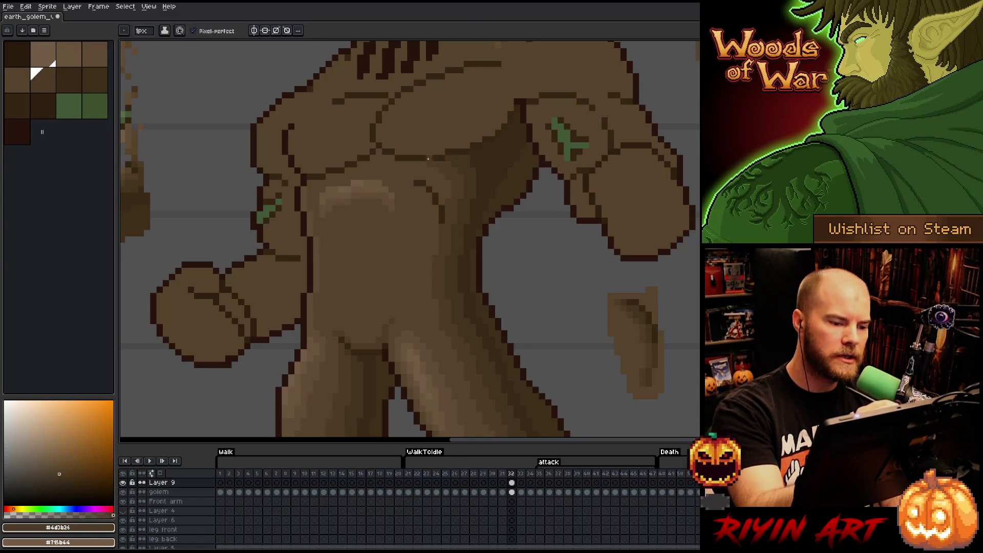
{"action": "left_click", "coordinate": [450, 189], "text": "alt"}
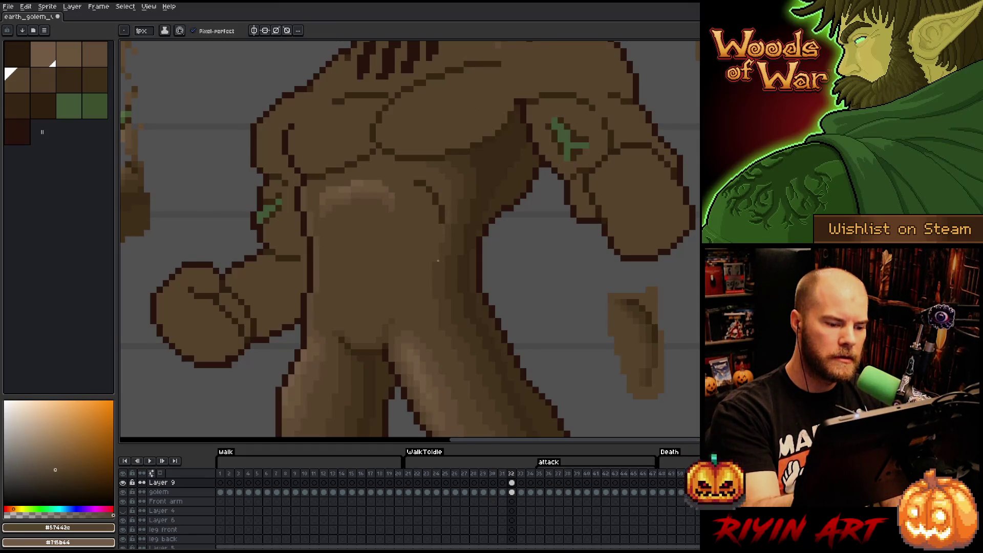
{"action": "left_click", "coordinate": [448, 247], "text": "alt"}
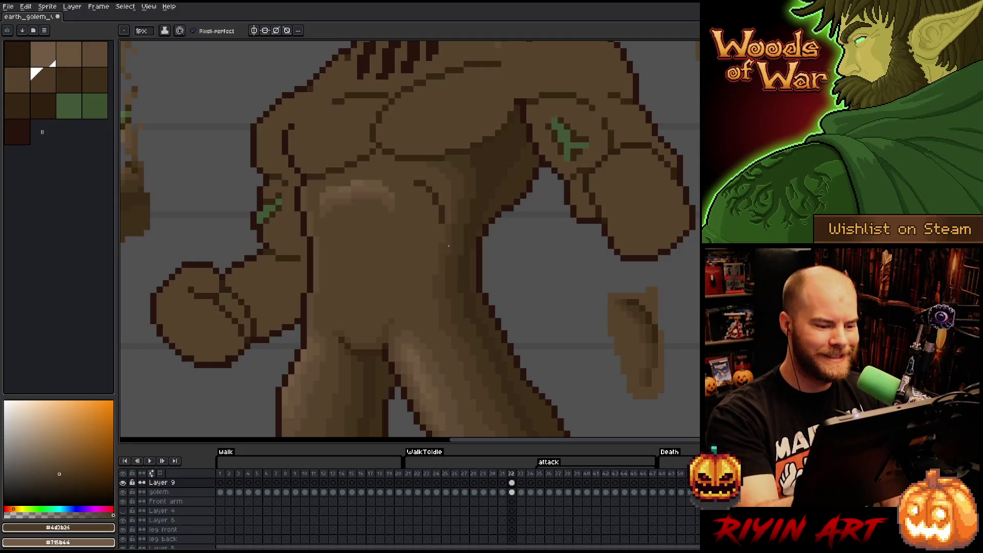
{"action": "left_click", "coordinate": [449, 262], "text": "alt"}
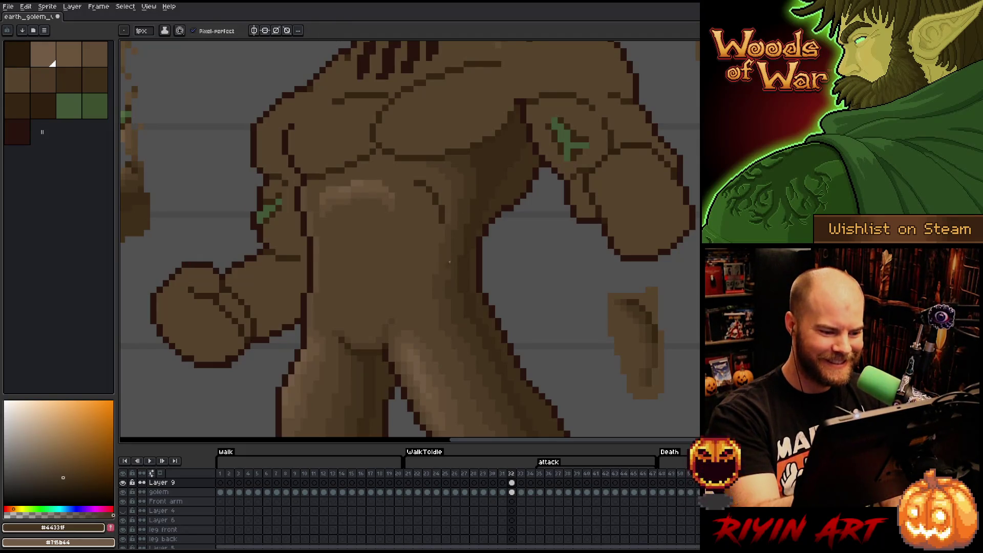
Bring the golem and elf into view and sample the darker chest and darkest shadow browns
{"action": "scroll", "coordinate": [433, 297], "scroll_direction": "right", "scroll_amount": 3}
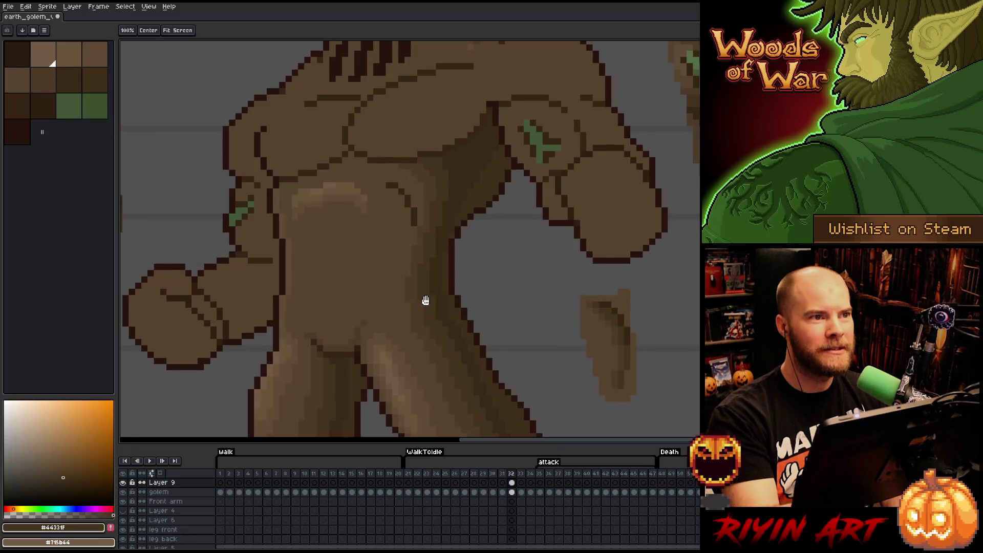
{"action": "scroll", "coordinate": [464, 278], "scroll_direction": "down", "scroll_amount": 3}
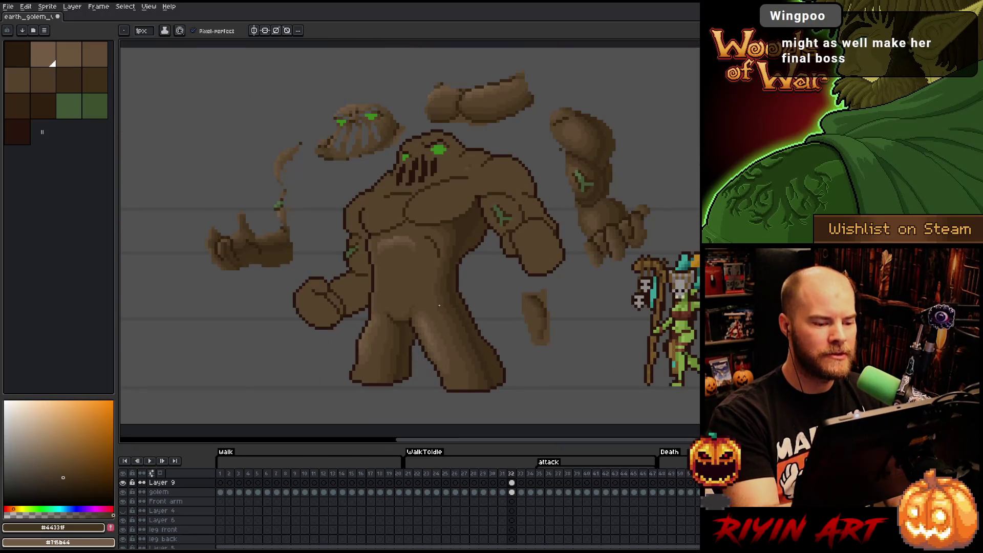
{"action": "left_click_drag", "start_coordinate": [452, 241], "coordinate": [416, 223]}
{"action": "scroll", "coordinate": [416, 223], "scroll_direction": "up", "scroll_amount": 3}
{"action": "left_click", "coordinate": [436, 192], "text": "alt"}
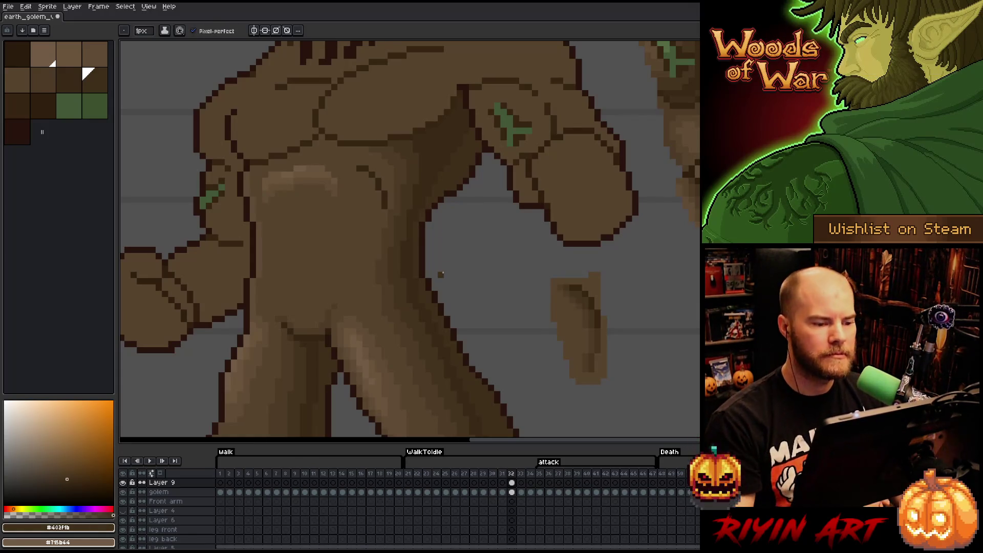
{"action": "left_click", "coordinate": [438, 142], "text": "alt"}
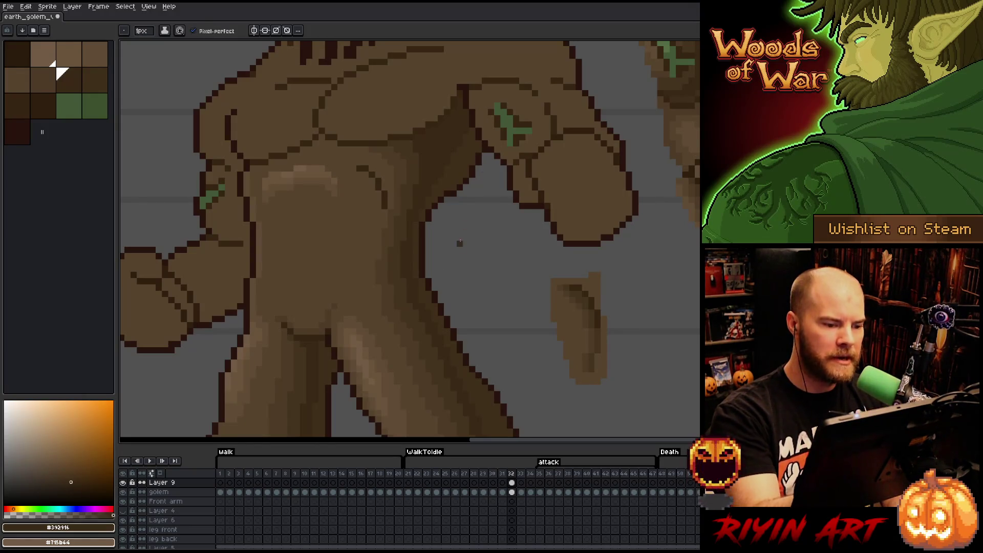
Save the sprite and zoom out to show the whole attack frame
{"action": "key", "text": "ctrl+s"}
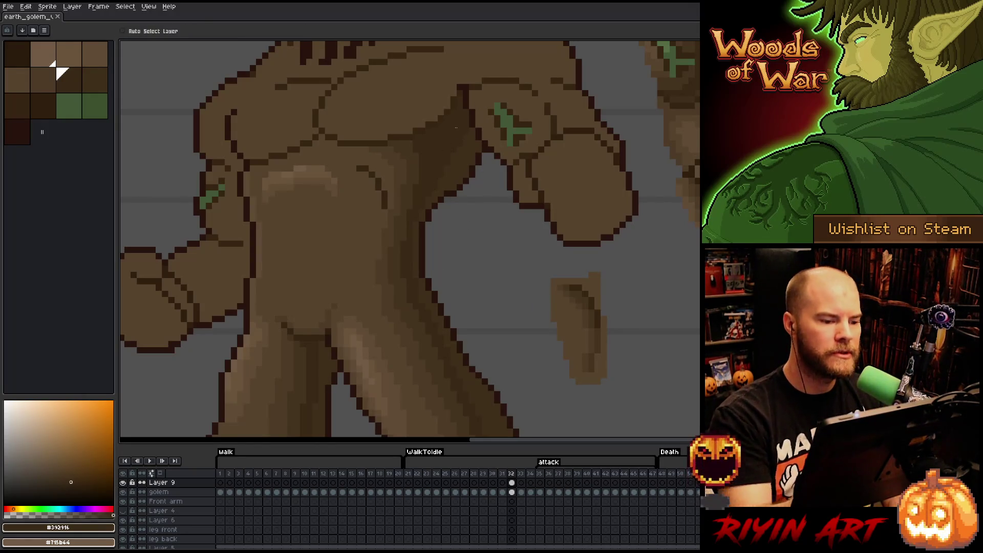
{"action": "scroll", "coordinate": [318, 234], "scroll_direction": "down", "scroll_amount": 3}
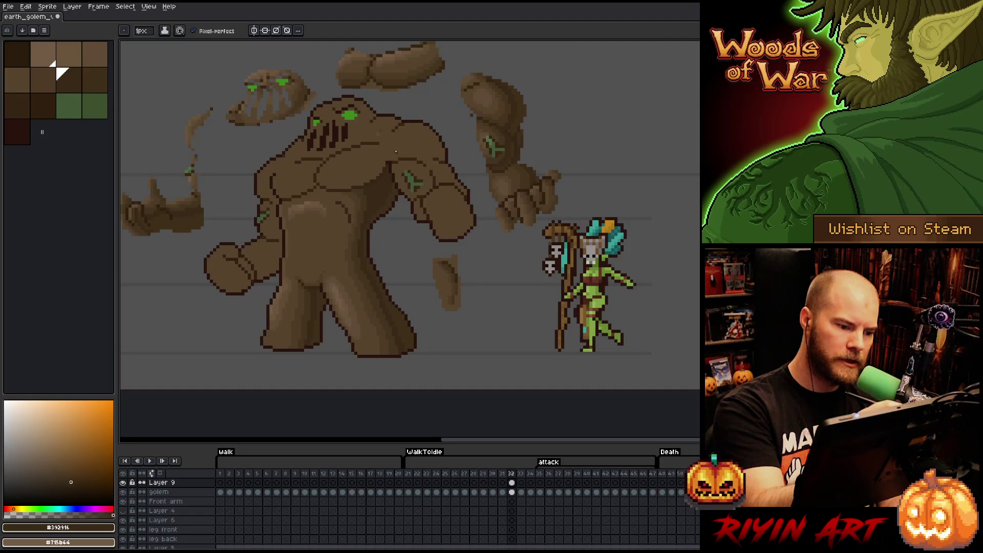
{"action": "scroll", "coordinate": [461, 255], "scroll_direction": "left", "scroll_amount": 3}
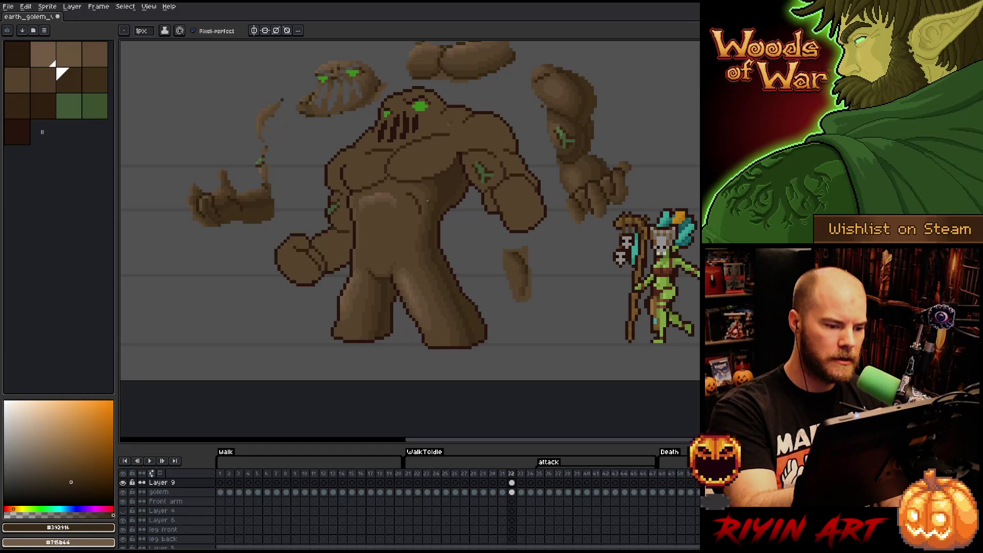
Sample the golem's shadow brown, check it against frame 31, and save
{"action": "left_click", "coordinate": [433, 183], "text": "alt"}
{"action": "key", "text": "Left"}
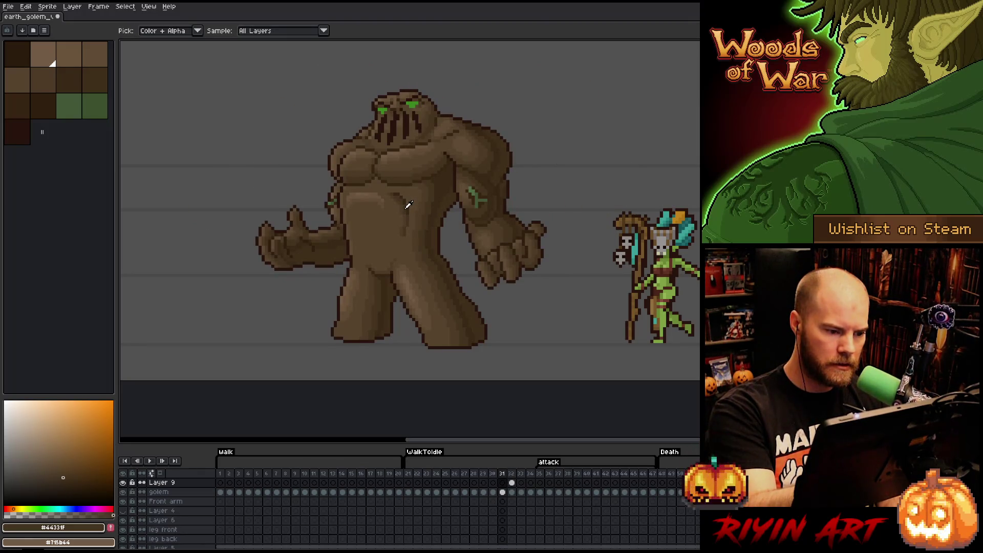
{"action": "key", "text": "Right"}
{"action": "key", "text": "ctrl+s"}
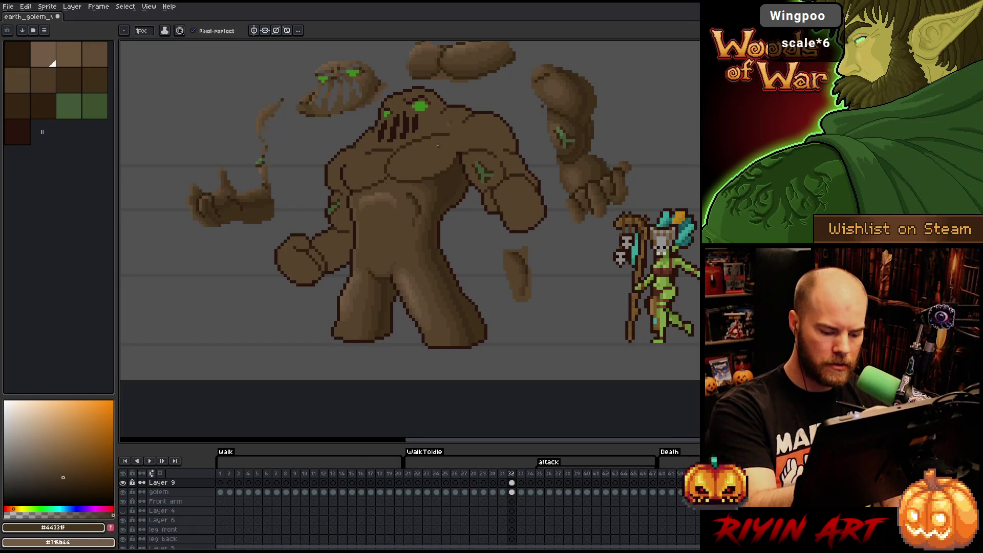
Borrow a brown from frame 31's open-hand pose and dab shading pixels onto frame 32's torso
{"action": "key", "text": "Left"}
{"action": "left_click", "coordinate": [405, 206], "text": "alt"}
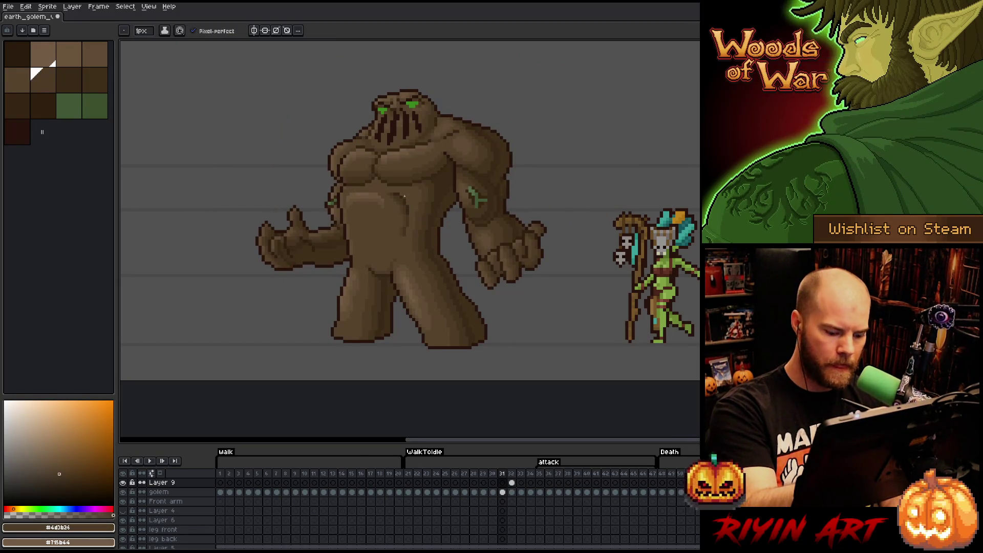
{"action": "key", "text": "Right"}
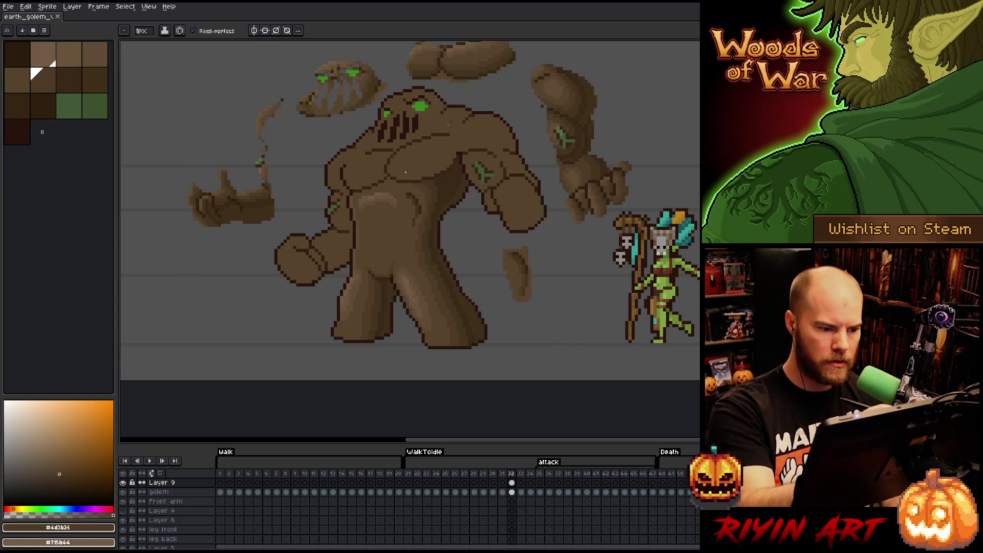
{"action": "left_click", "coordinate": [415, 198]}
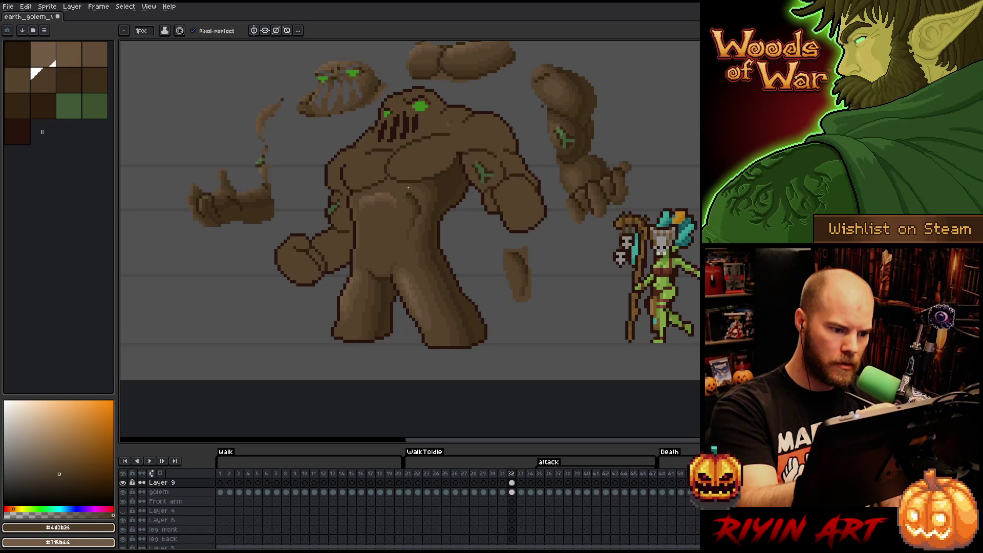
{"action": "left_click", "coordinate": [408, 211], "text": "alt"}
{"action": "left_click", "coordinate": [410, 205], "text": "alt"}
{"action": "key", "text": "v"}
{"action": "key", "text": "b"}
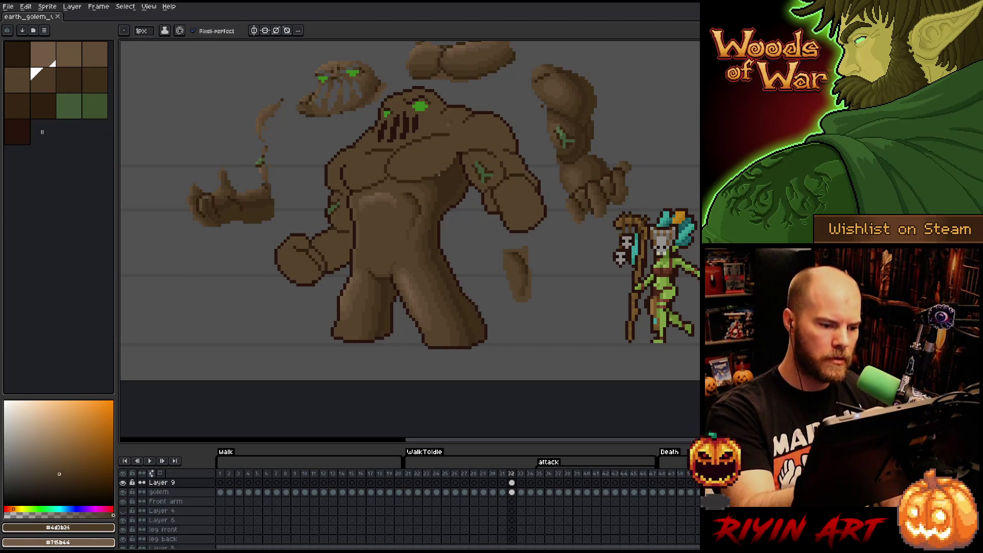
Add shadow and lighter brown pixels across the chest and belly, then save
{"action": "left_click", "coordinate": [437, 203], "text": "alt"}
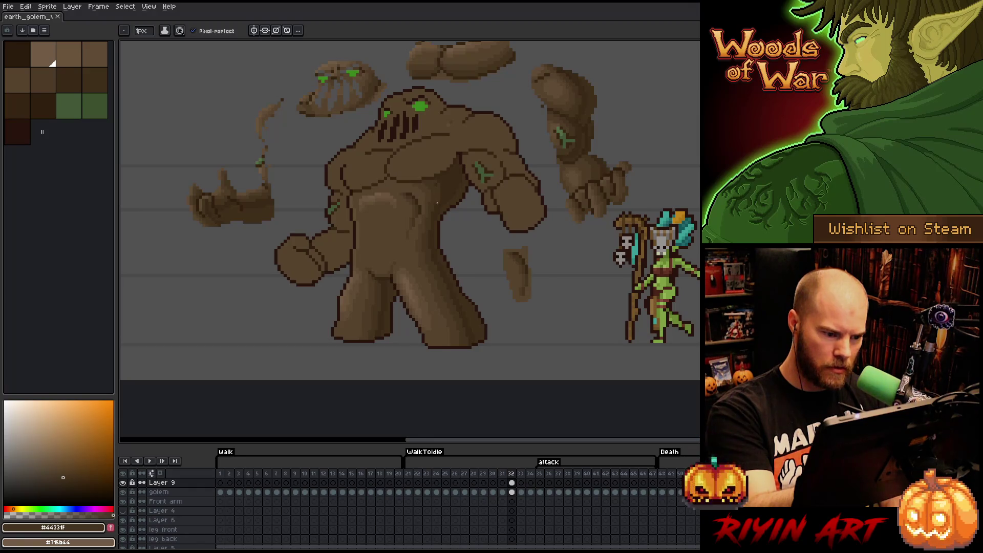
{"action": "left_click", "coordinate": [437, 182]}
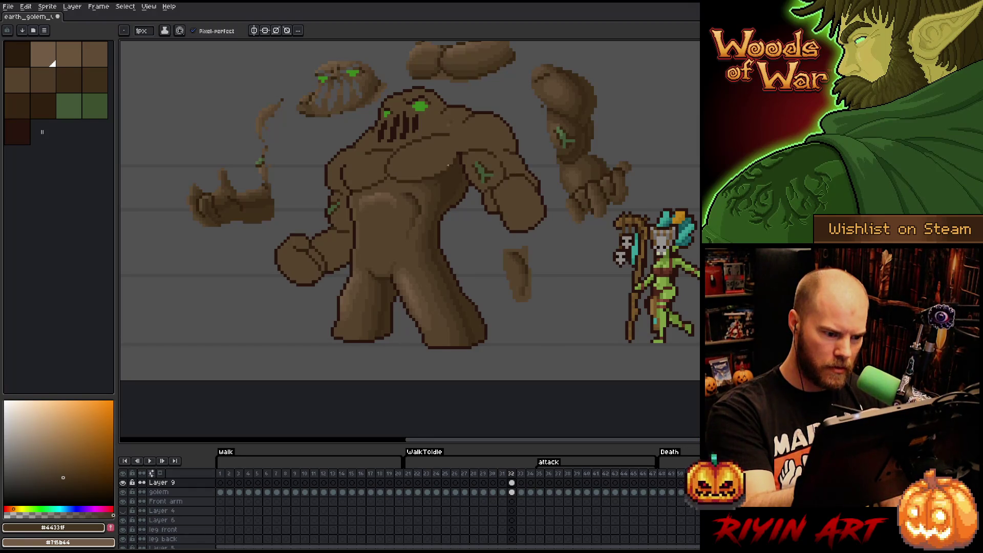
{"action": "left_click", "coordinate": [425, 182], "text": "alt"}
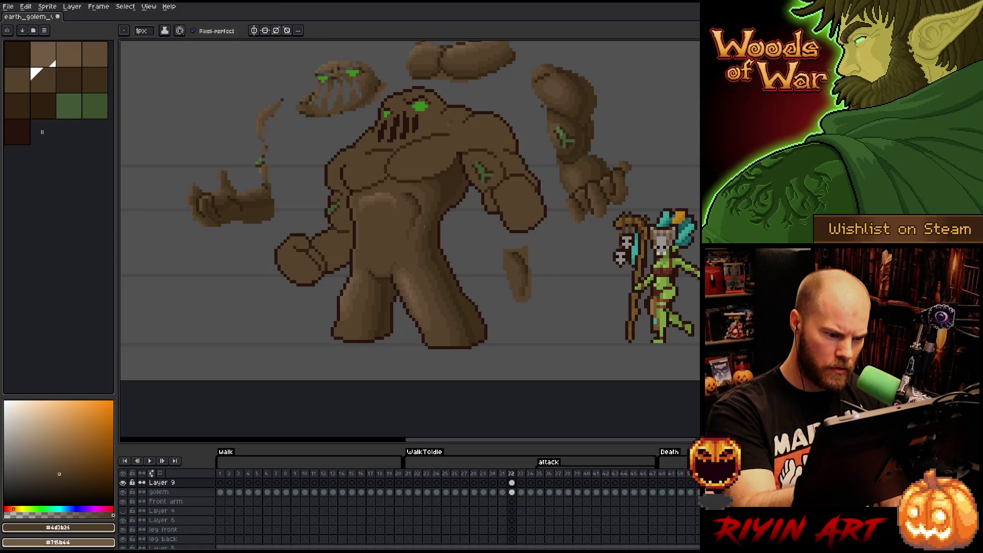
{"action": "left_click", "coordinate": [424, 180], "text": "alt"}
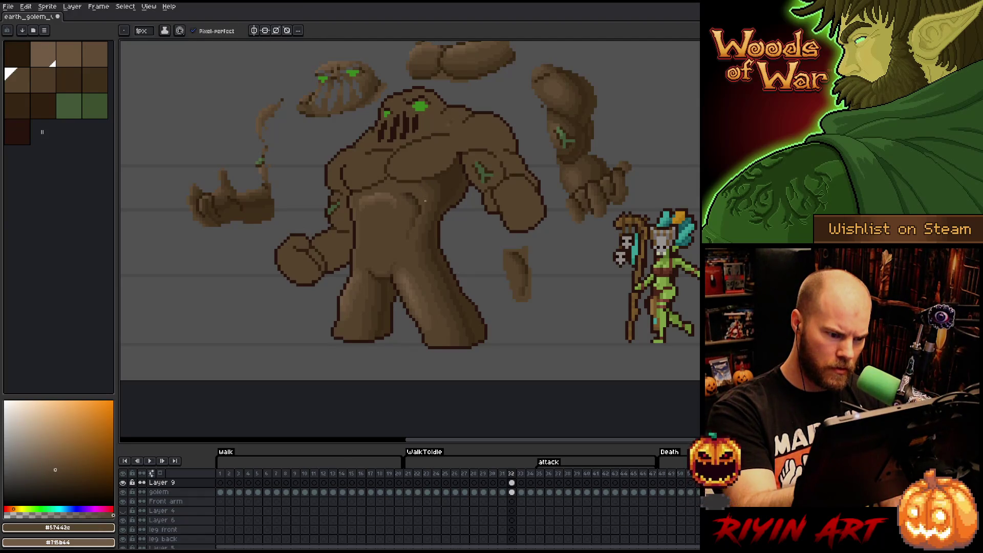
{"action": "left_click", "coordinate": [430, 195], "text": "alt"}
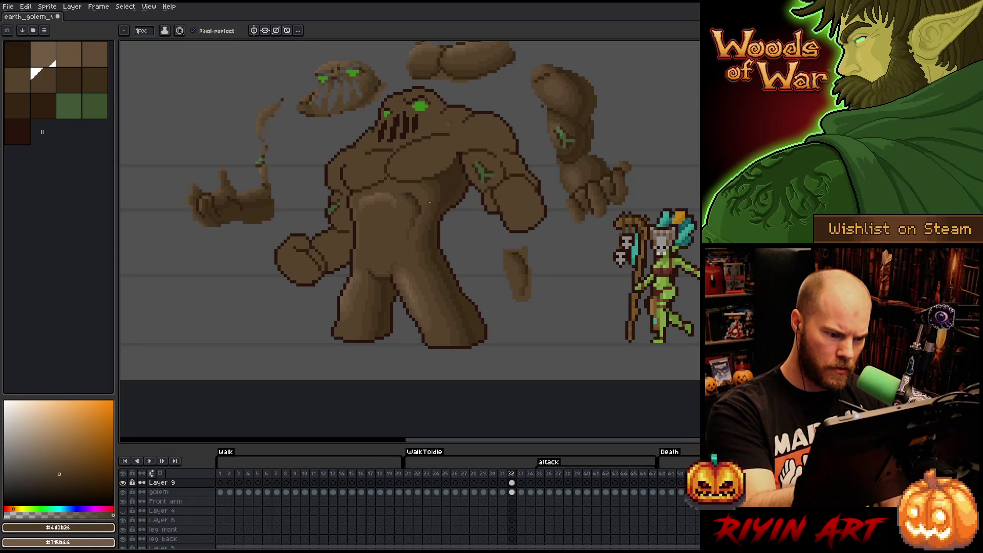
{"action": "left_click", "coordinate": [434, 203], "text": "alt"}
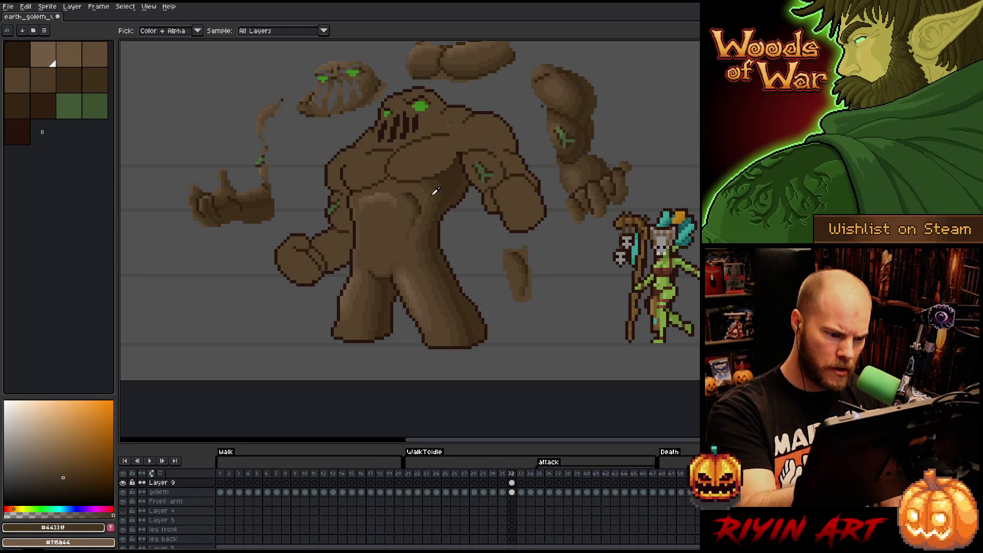
{"action": "left_click", "coordinate": [425, 207], "text": "alt"}
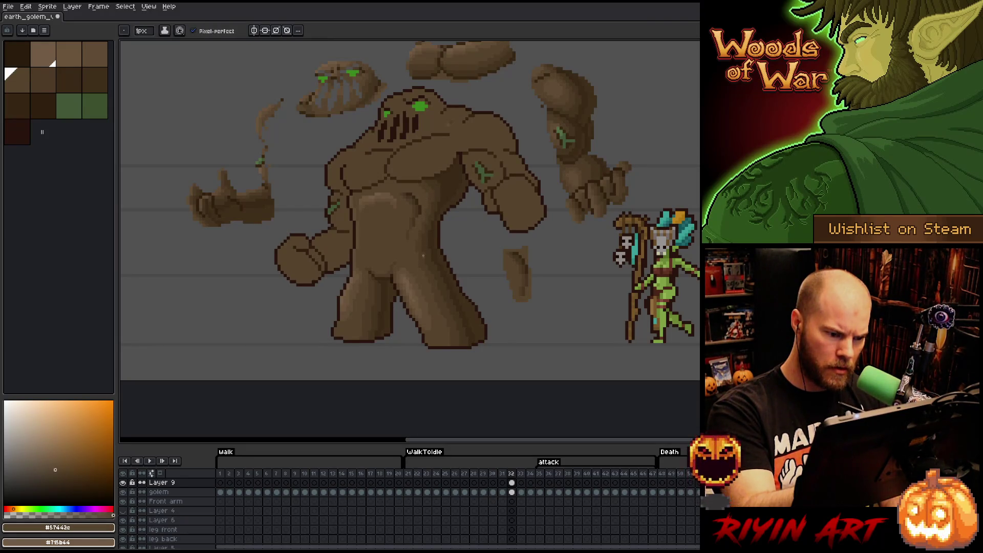
{"action": "left_click", "coordinate": [425, 230], "text": "alt"}
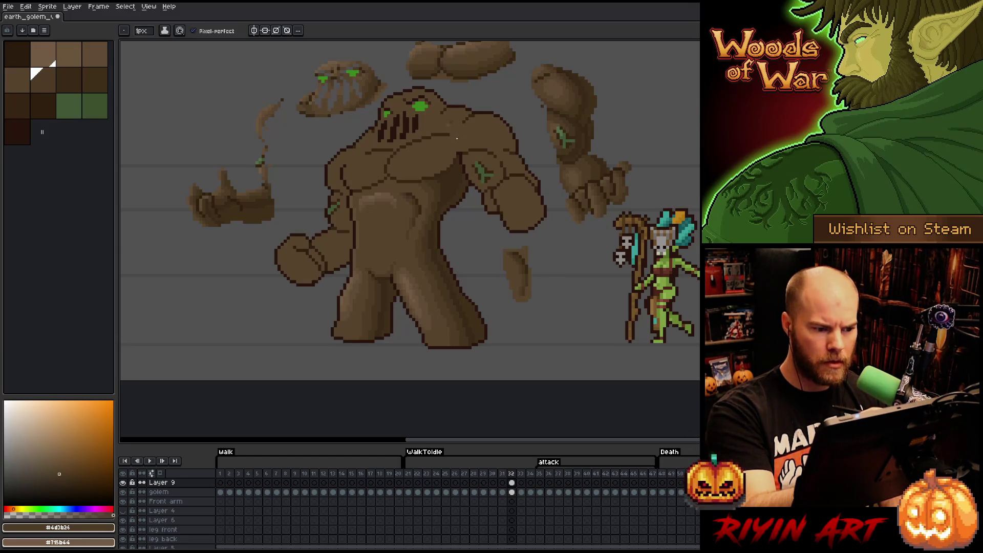
{"action": "key", "text": "ctrl+s"}
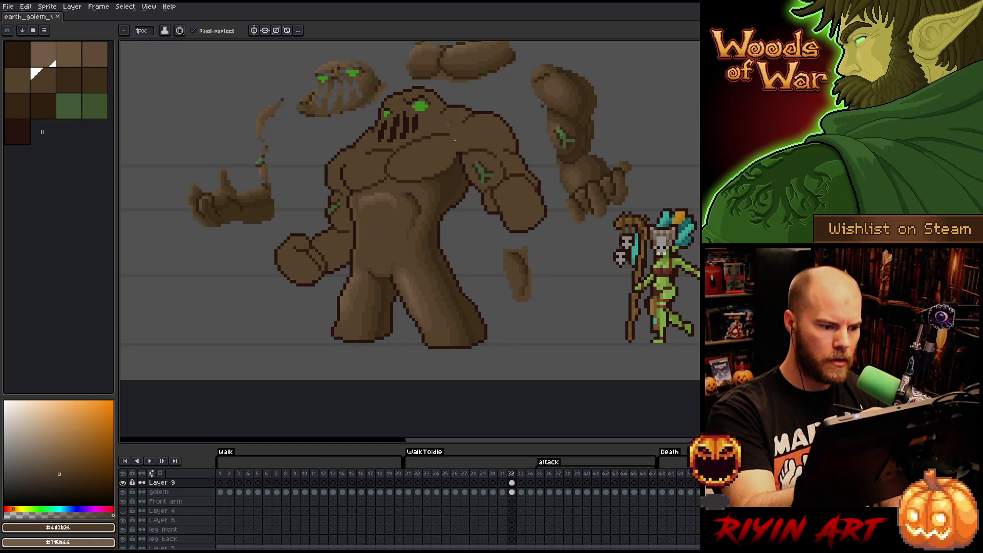
Sample lighter highlight browns from the chest and flip between frames 31 and 32 to compare
{"action": "left_click", "coordinate": [384, 195], "text": "alt"}
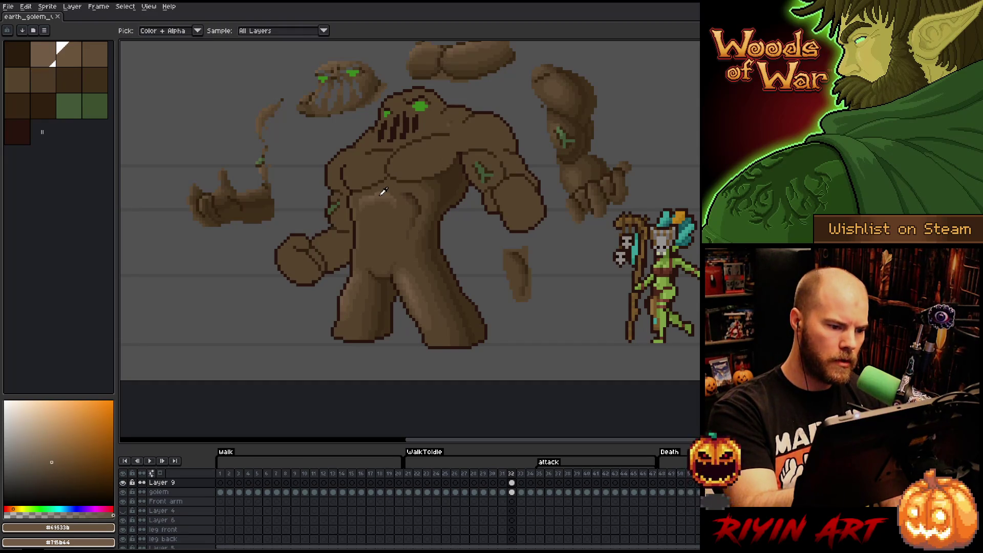
{"action": "left_click", "coordinate": [389, 165]}
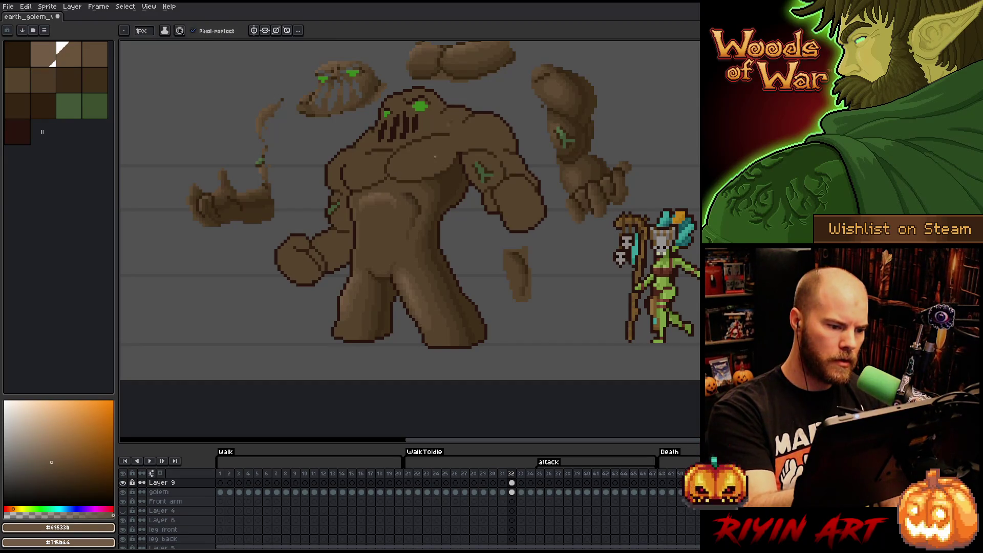
{"action": "key", "text": "Left"}
{"action": "key", "text": "Right"}
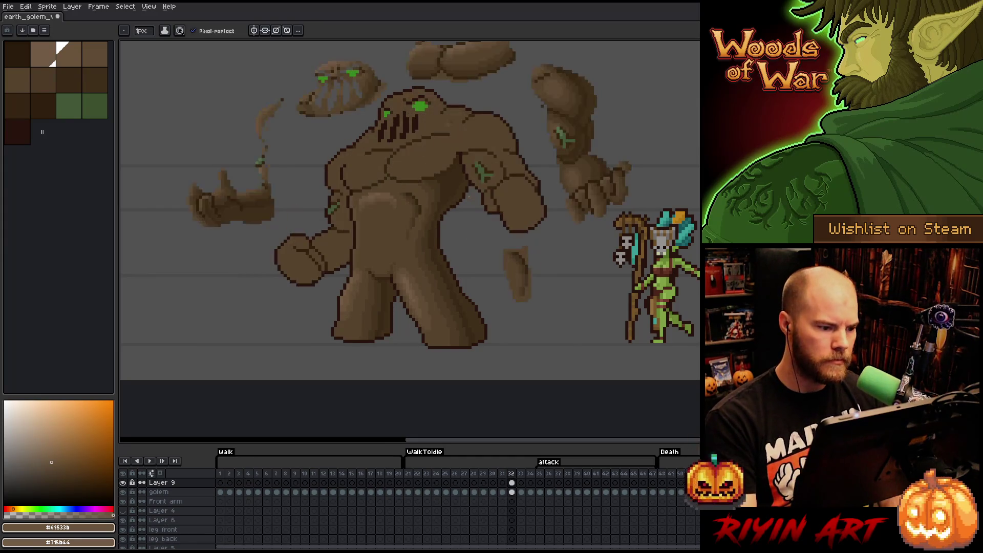
{"action": "key", "text": "Left"}
{"action": "key", "text": "Right"}
{"action": "key", "text": "Left"}
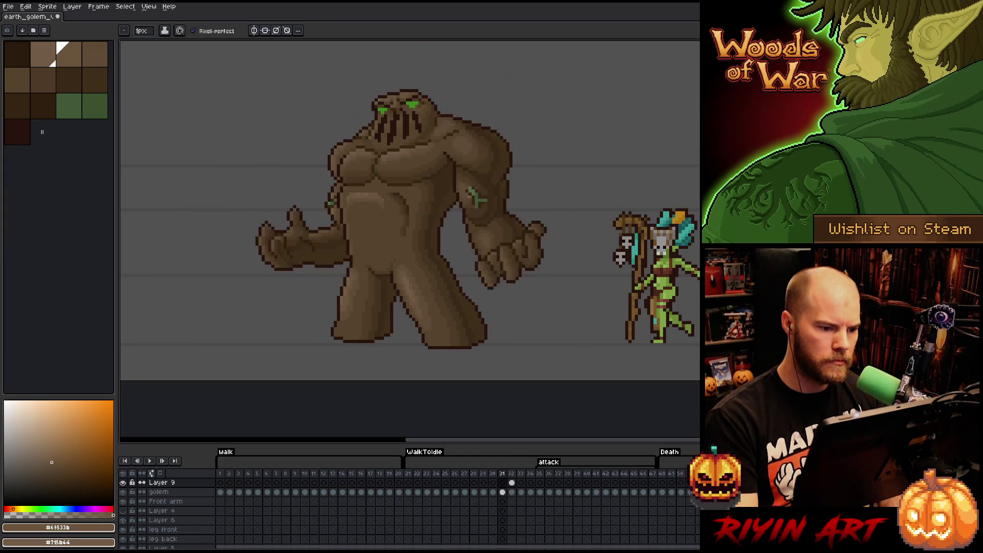
{"action": "key", "text": "Right"}
{"action": "key", "text": "Left"}
{"action": "key", "text": "Right"}
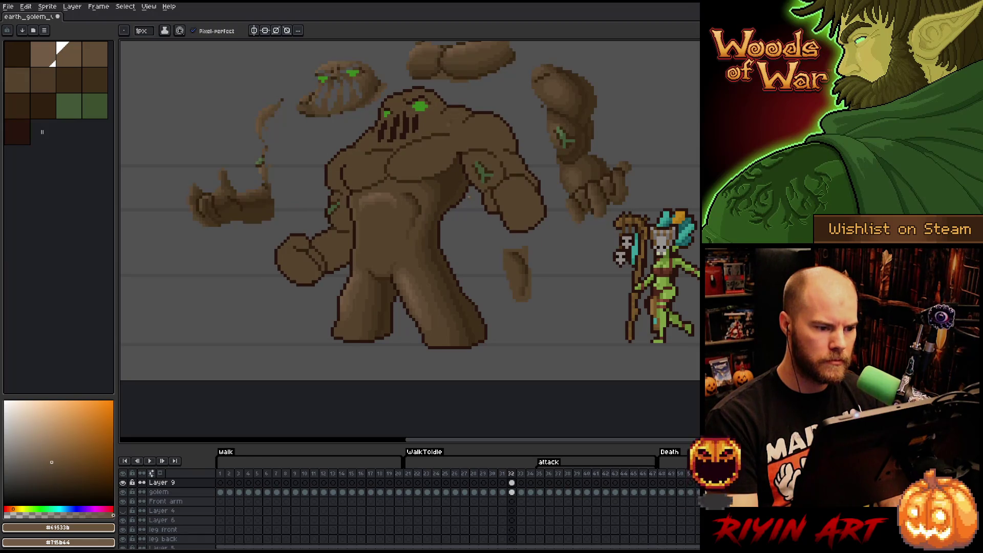
{"action": "key", "text": "e"}
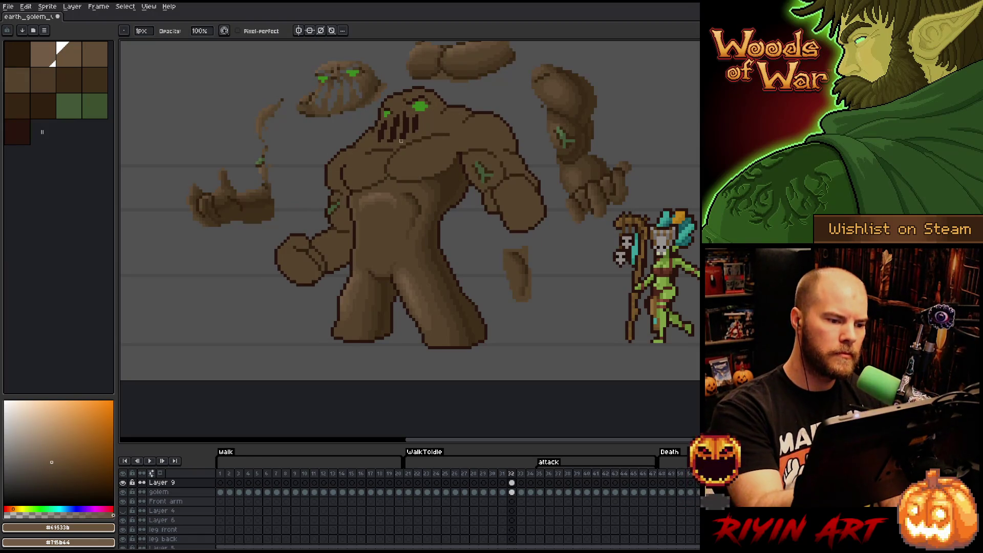
Save the sprite and recentre the view on the golem
{"action": "key", "text": "ctrl+s"}
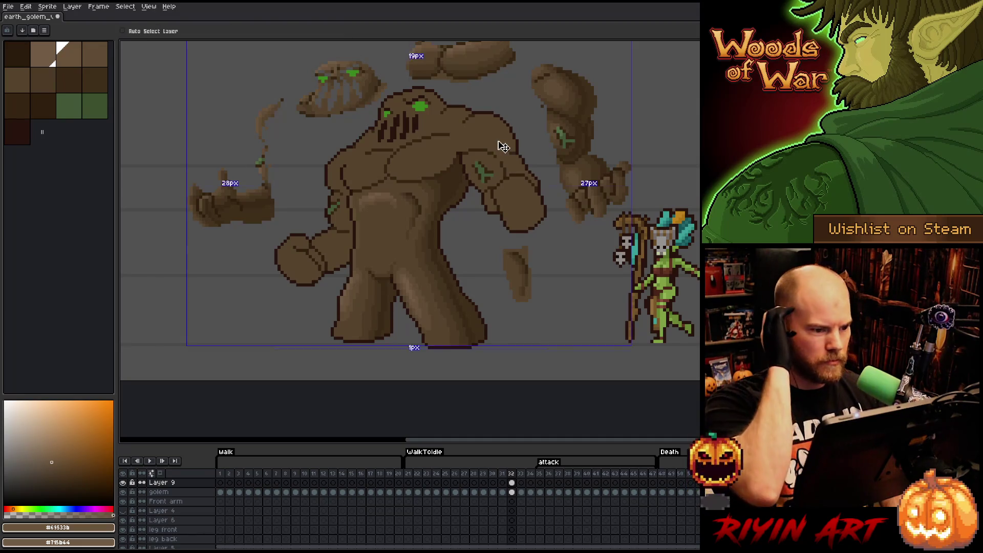
{"action": "scroll", "coordinate": [498, 140], "scroll_direction": "down", "scroll_amount": 1}
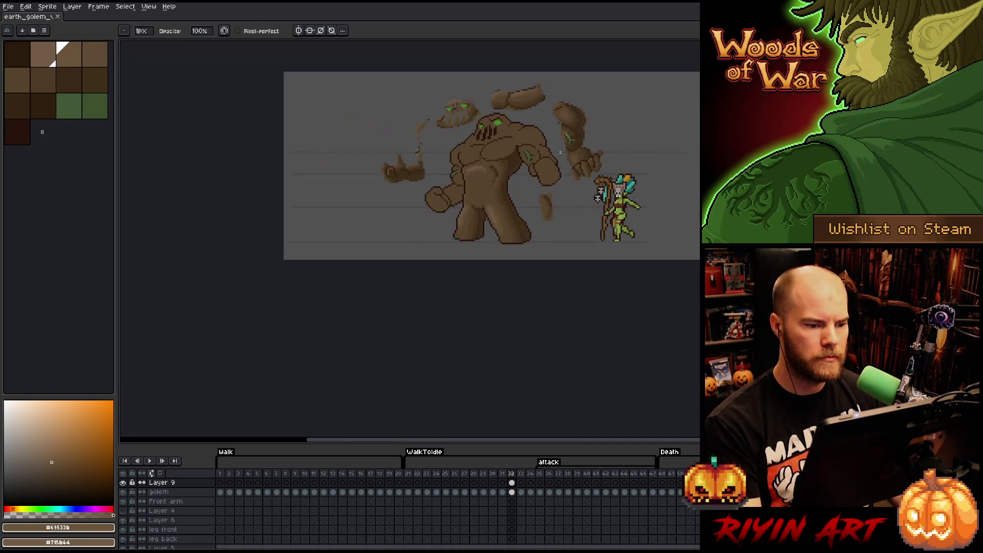
{"action": "scroll", "coordinate": [497, 140], "scroll_direction": "up", "scroll_amount": 1}
{"action": "mouse_move", "coordinate": [531, 171]}
{"action": "left_mouse_down"}
{"action": "mouse_move", "coordinate": [537, 197]}
{"action": "mouse_move", "coordinate": [522, 215]}
{"action": "left_mouse_up"}
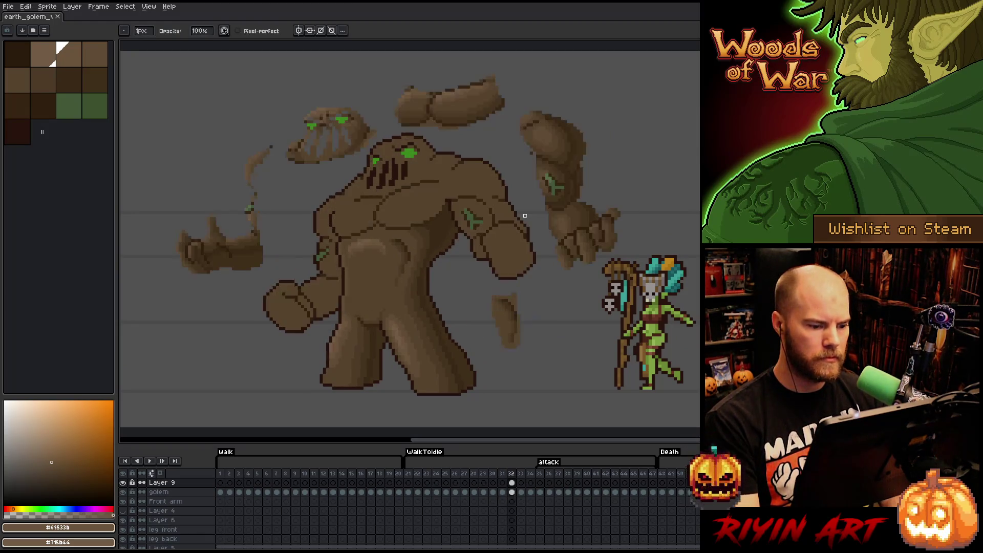
Lasso and delete the small rock chunk beside the golem's legs, then deselect
{"action": "key", "text": "q"}
{"action": "mouse_move", "coordinate": [536, 323]}
{"action": "left_mouse_down"}
{"action": "mouse_move", "coordinate": [500, 387]}
{"action": "mouse_move", "coordinate": [537, 320]}
{"action": "left_mouse_up"}
{"action": "key", "text": "Delete"}
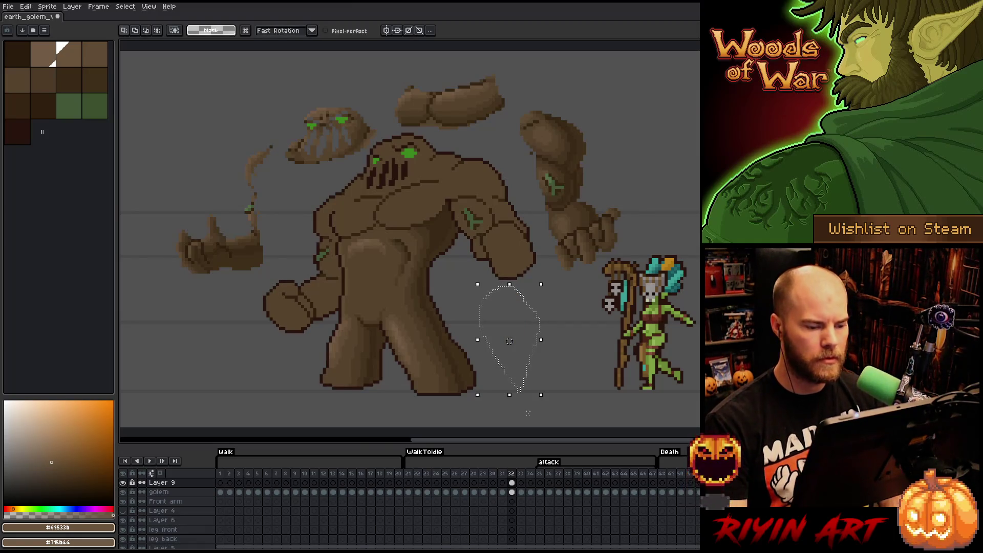
{"action": "key", "text": "ctrl+d"}
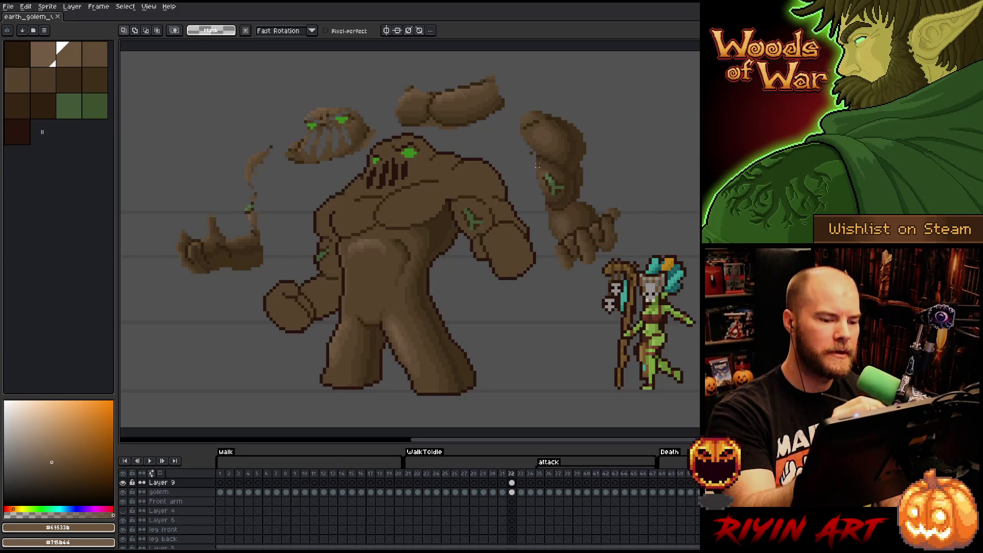
Sample the bright green from the arm's crack as the drawing colour
{"action": "key", "text": "i"}
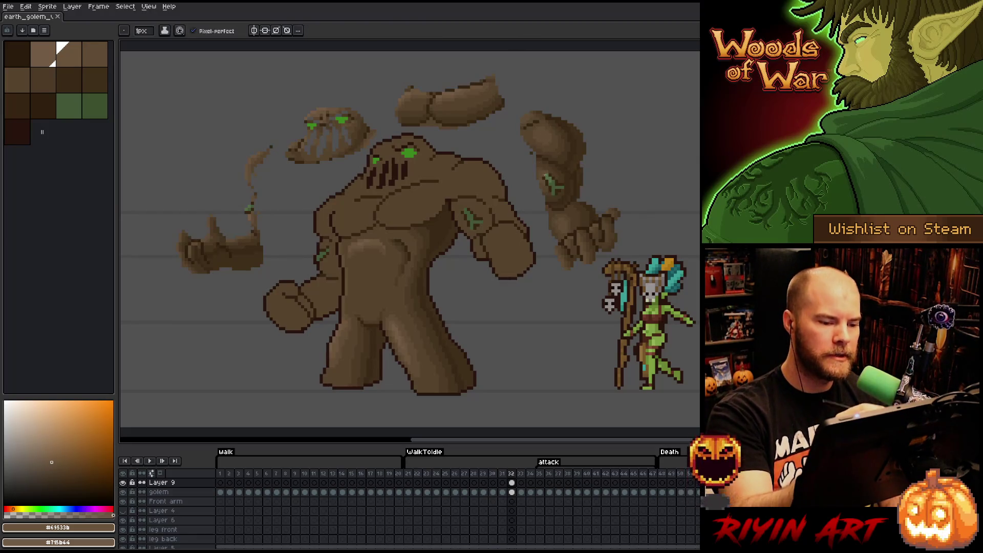
{"action": "left_click", "coordinate": [553, 176]}
{"action": "key", "text": "b"}
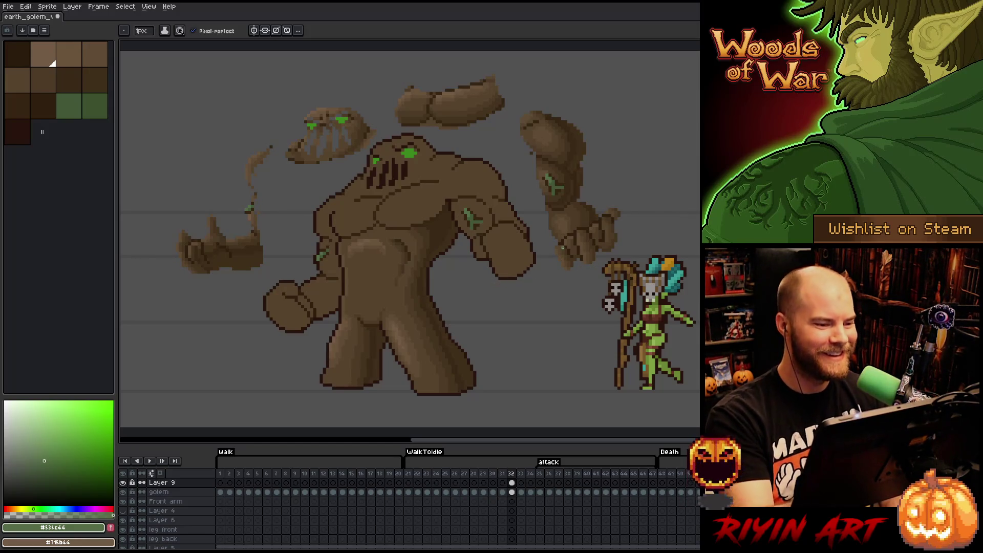
Sample dark brown #44331f and try a Color Range selection of the body's mid brown, then deselect
{"action": "left_click_drag", "start_coordinate": [546, 246], "coordinate": [577, 247]}
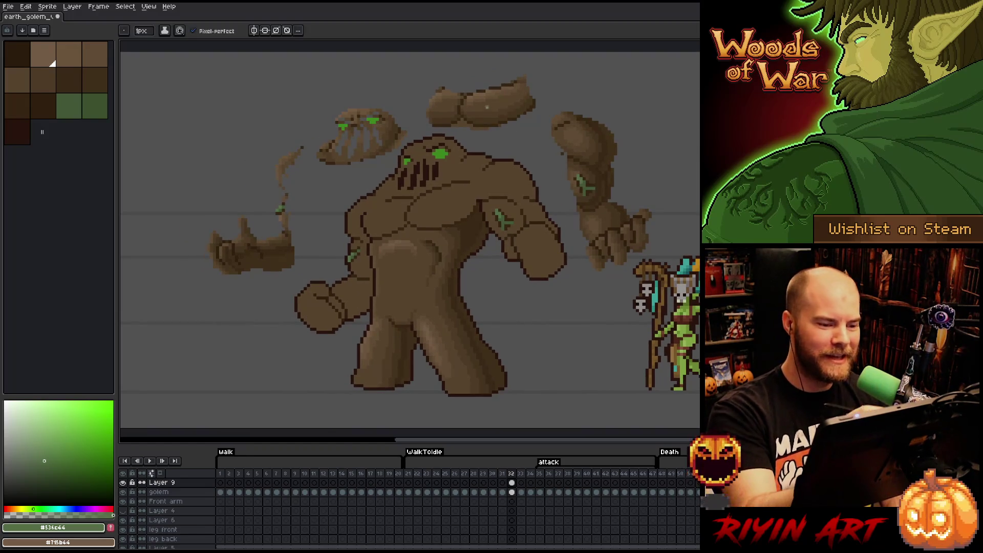
{"action": "left_click", "coordinate": [487, 134], "text": "alt"}
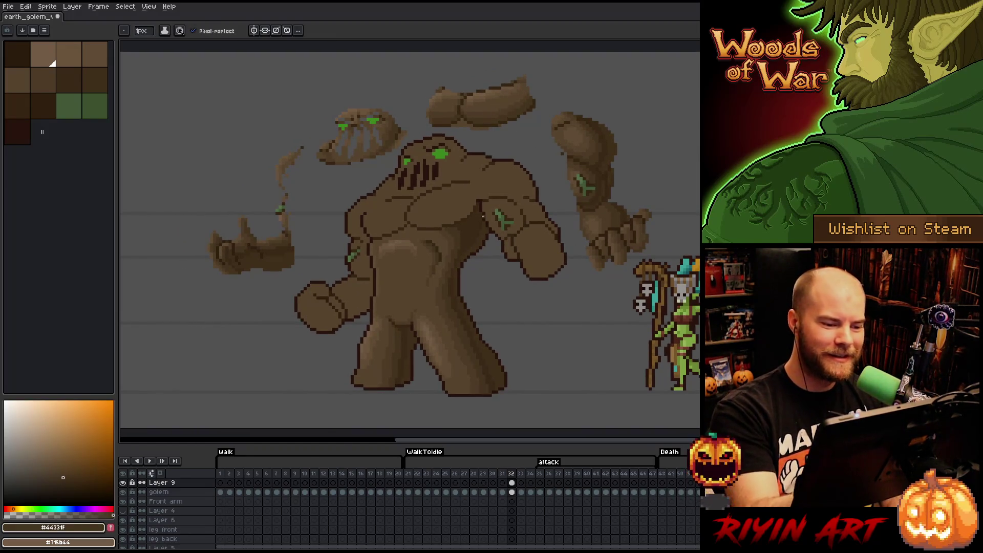
{"action": "left_click", "coordinate": [512, 493]}
{"action": "key", "text": "shift+c"}
{"action": "left_click", "coordinate": [464, 199]}
{"action": "left_click", "coordinate": [257, 245]}
{"action": "key", "text": "ctrl+d"}
On Layer 9, draw dark shading strokes across the chest and pick #4d3b26 brown
{"action": "key", "text": "Up"}
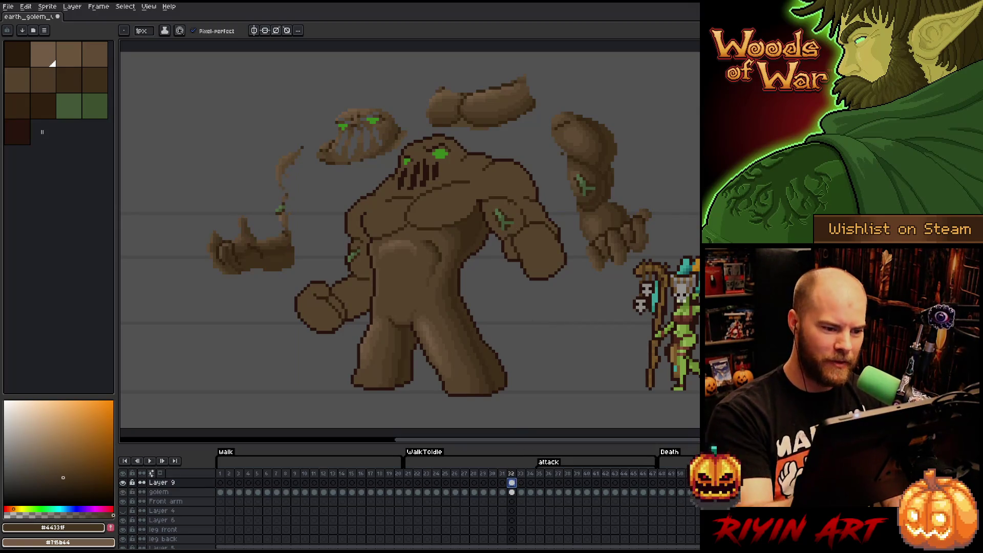
{"action": "mouse_move", "coordinate": [405, 220]}
{"action": "left_mouse_down"}
{"action": "mouse_move", "coordinate": [455, 224]}
{"action": "mouse_move", "coordinate": [441, 226]}
{"action": "left_mouse_up"}
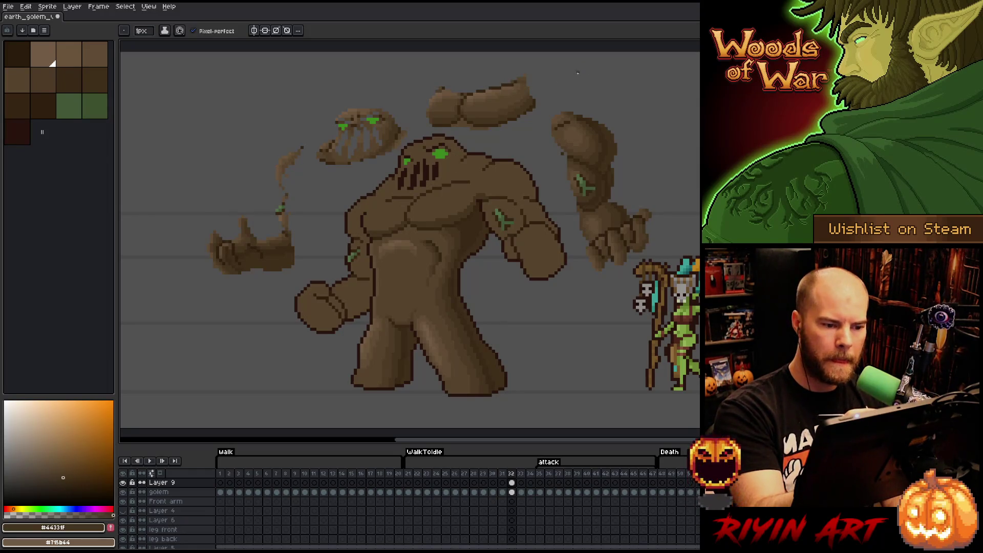
{"action": "left_click", "coordinate": [464, 95], "text": "alt"}
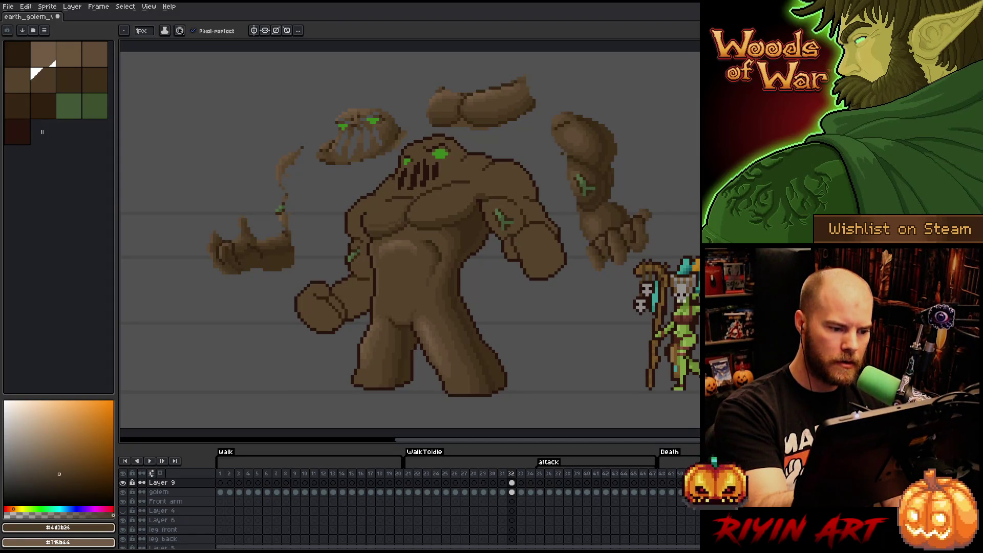
Sample lighter, darker and mid browns from the chest to repaint the torso's mid-tones
{"action": "key", "text": "g"}
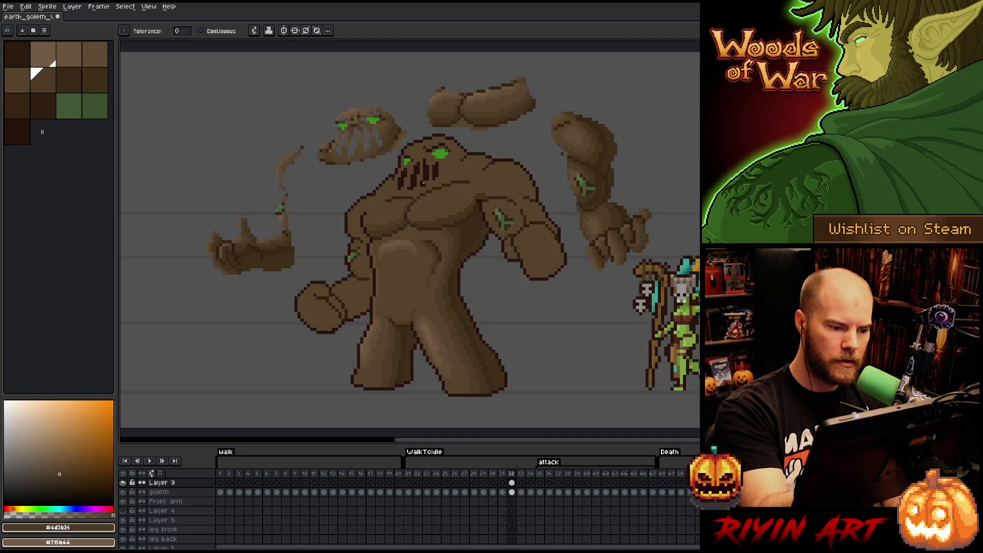
{"action": "key", "text": "b"}
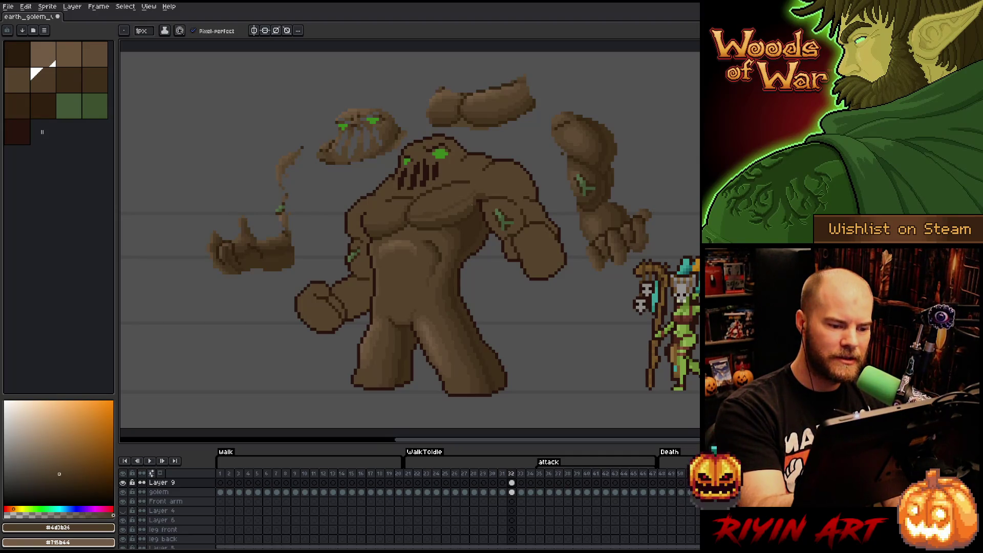
{"action": "key", "text": "g"}
{"action": "key", "text": "b"}
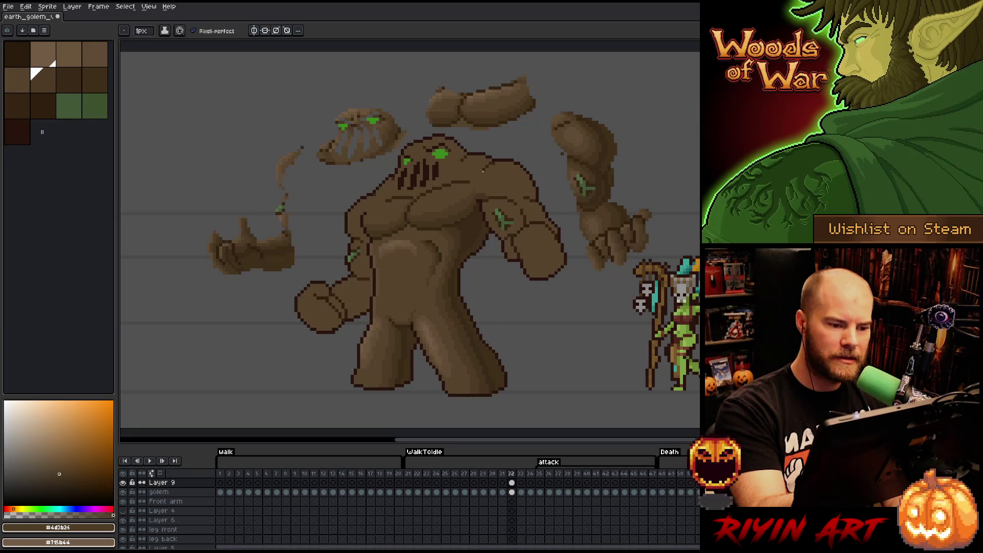
{"action": "left_click", "coordinate": [435, 203], "text": "alt"}
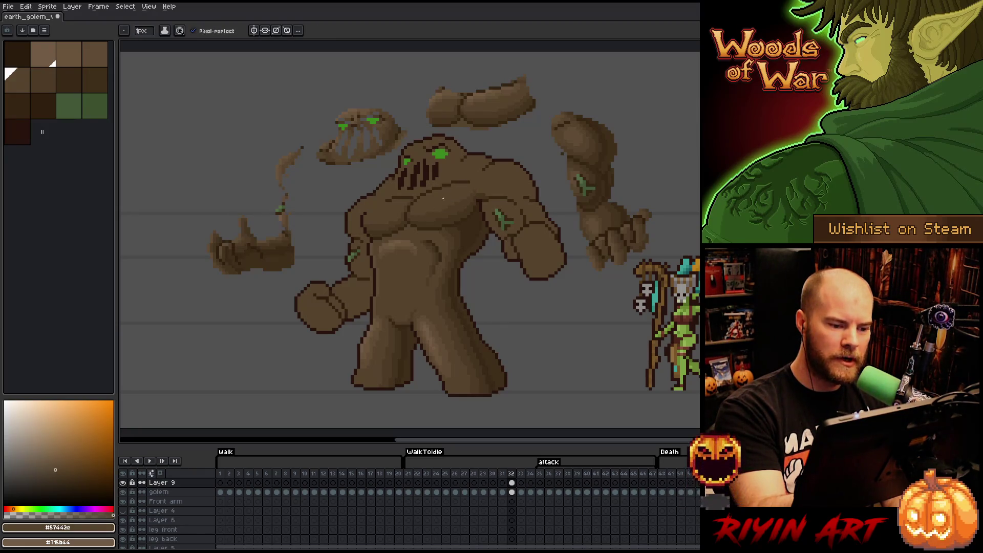
{"action": "left_click", "coordinate": [474, 191], "text": "alt"}
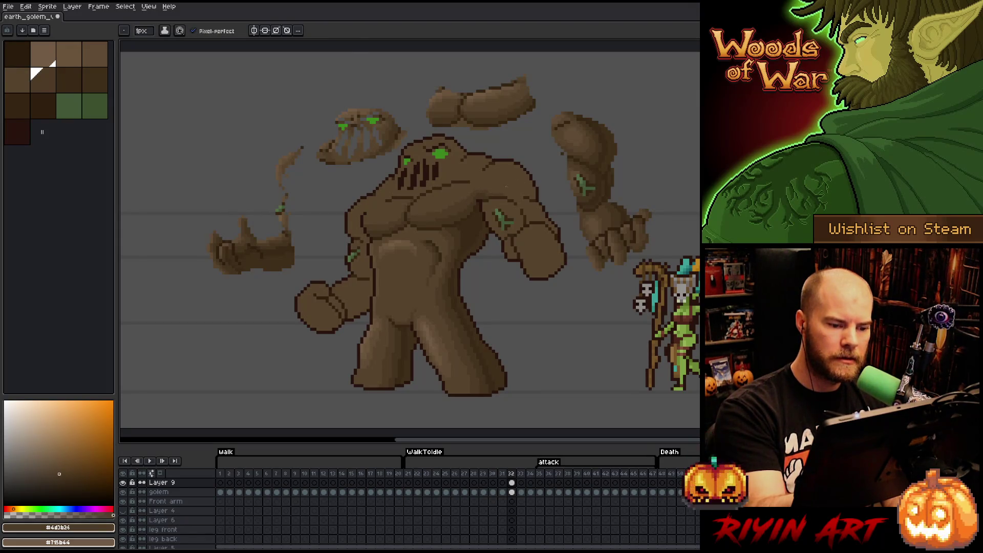
{"action": "key", "text": "alt"}
{"action": "left_click", "coordinate": [474, 97], "text": "alt"}
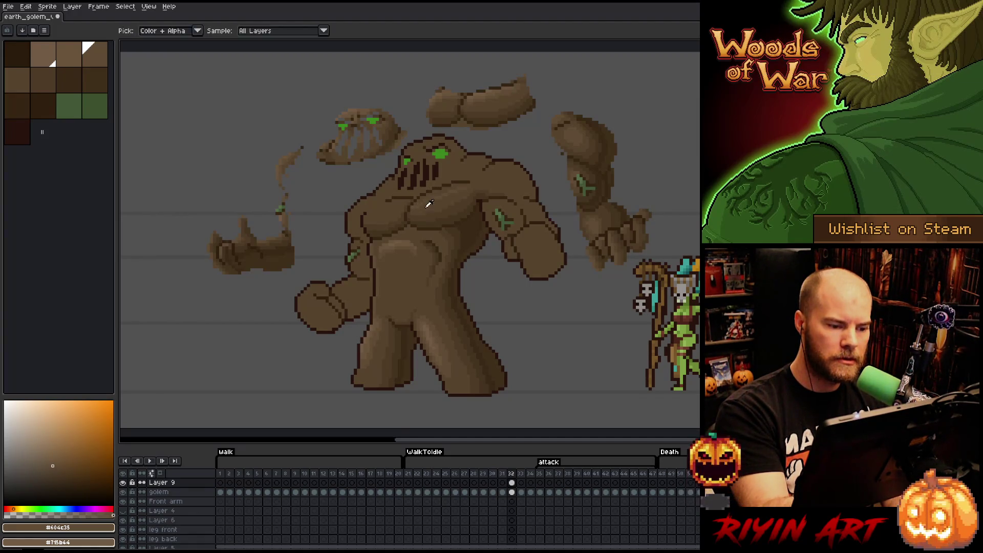
Sample darker and mid torso browns, then a lighter brown for chest highlights
{"action": "left_click", "coordinate": [450, 176], "text": "alt"}
{"action": "left_click", "coordinate": [468, 188], "text": "alt"}
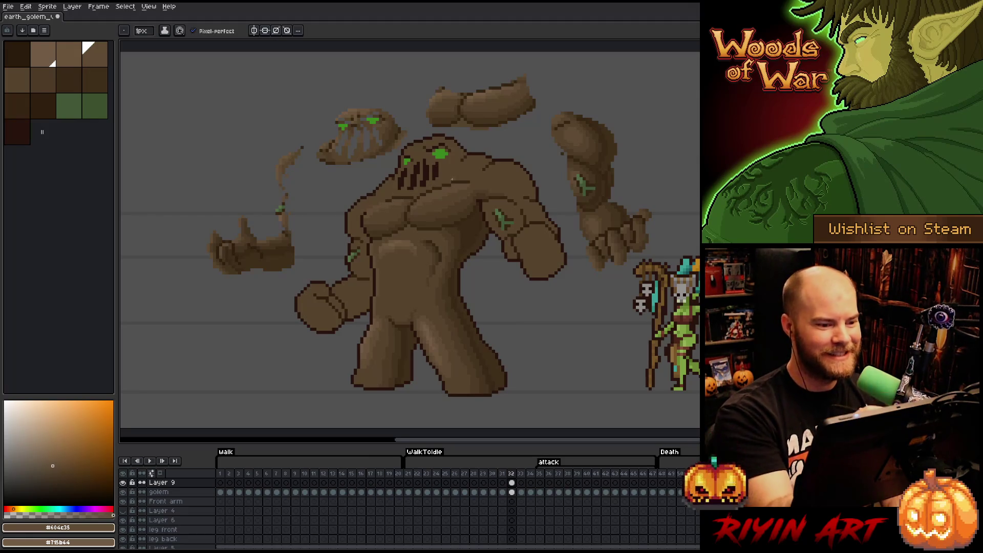
{"action": "left_click", "coordinate": [500, 86], "text": "alt"}
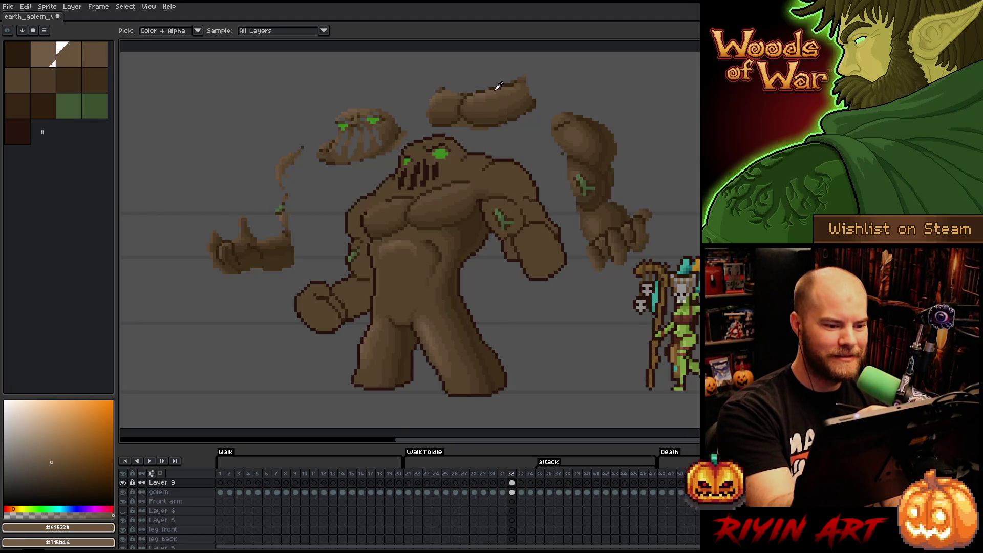
{"action": "left_click", "coordinate": [484, 89], "text": "alt"}
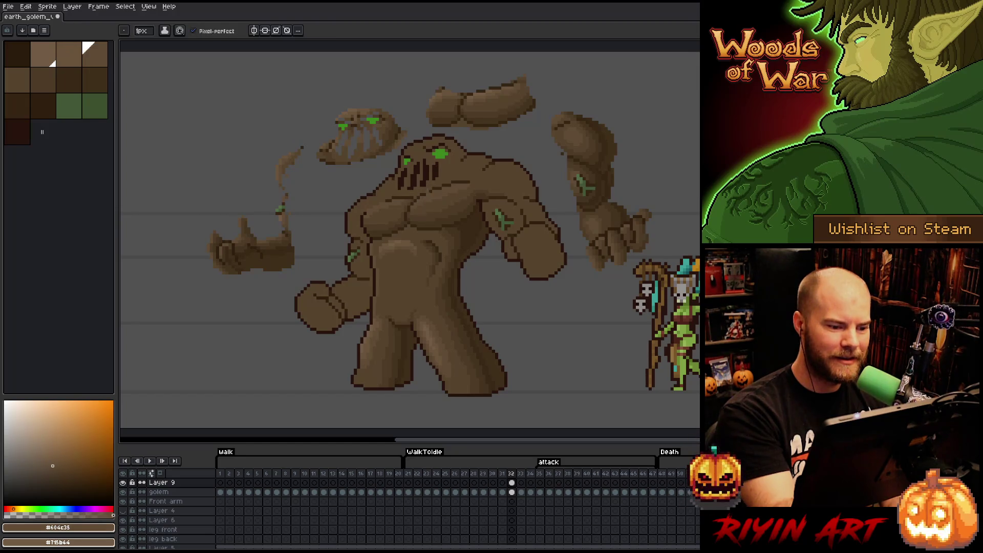
{"action": "left_click", "coordinate": [484, 89], "text": "alt"}
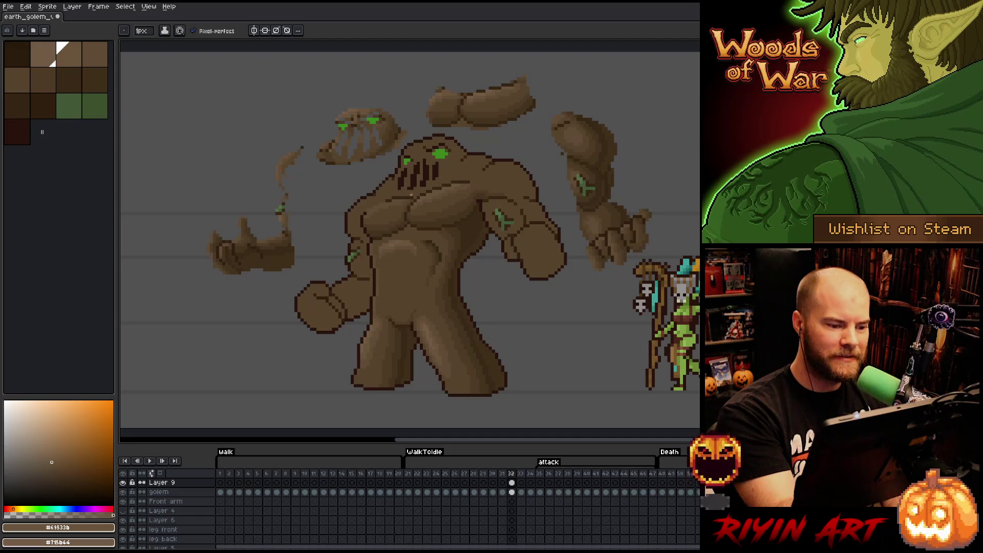
Alternate chest shadow and highlight browns, ending on the lightest #7f5b44 highlight
{"action": "left_click", "coordinate": [399, 203], "text": "alt"}
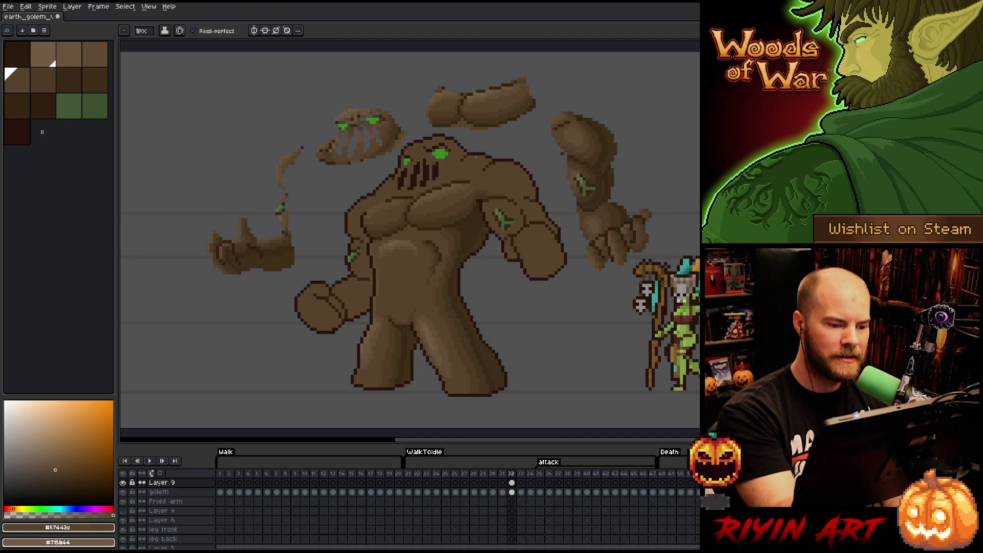
{"action": "left_click", "coordinate": [441, 187], "text": "alt"}
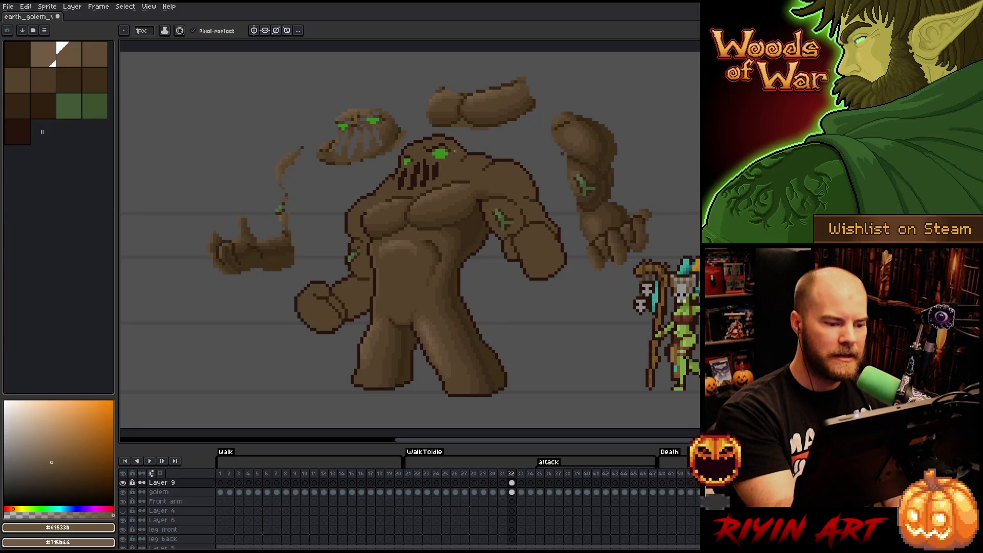
{"action": "left_click", "coordinate": [439, 91], "text": "alt"}
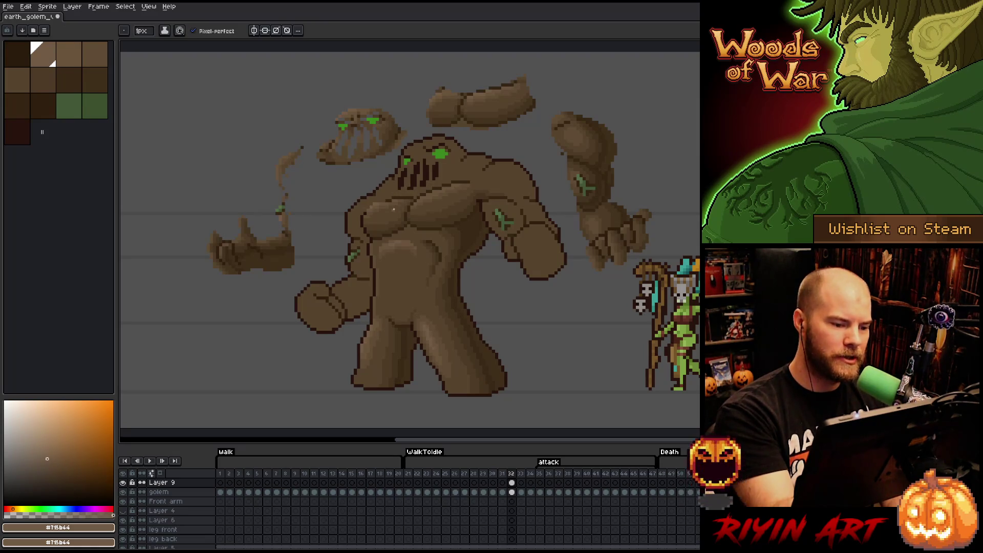
{"action": "key", "text": "ctrl"}
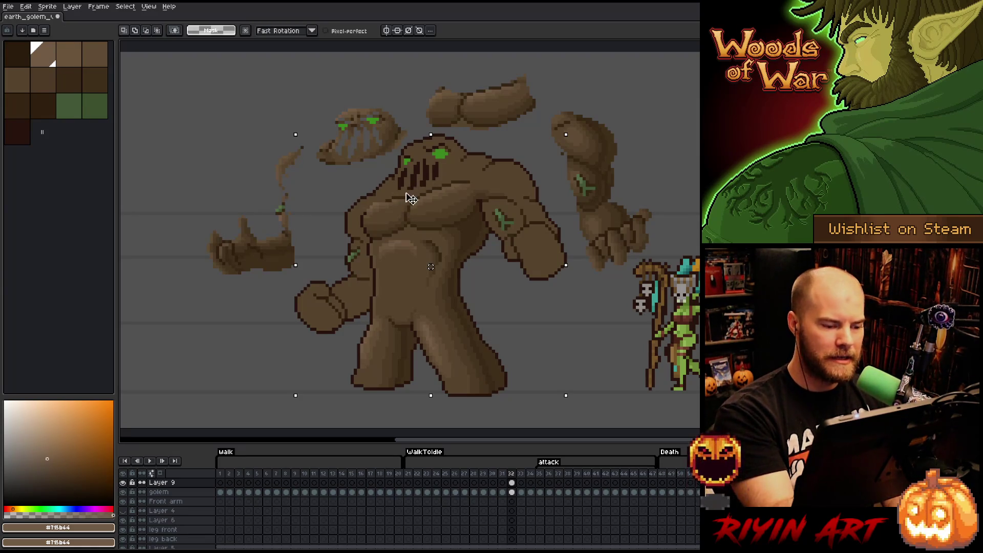
Sample mid-to-lightest chest browns, erase stray pixels, and repaint the chest highlights
{"action": "left_click", "coordinate": [374, 210], "text": "alt"}
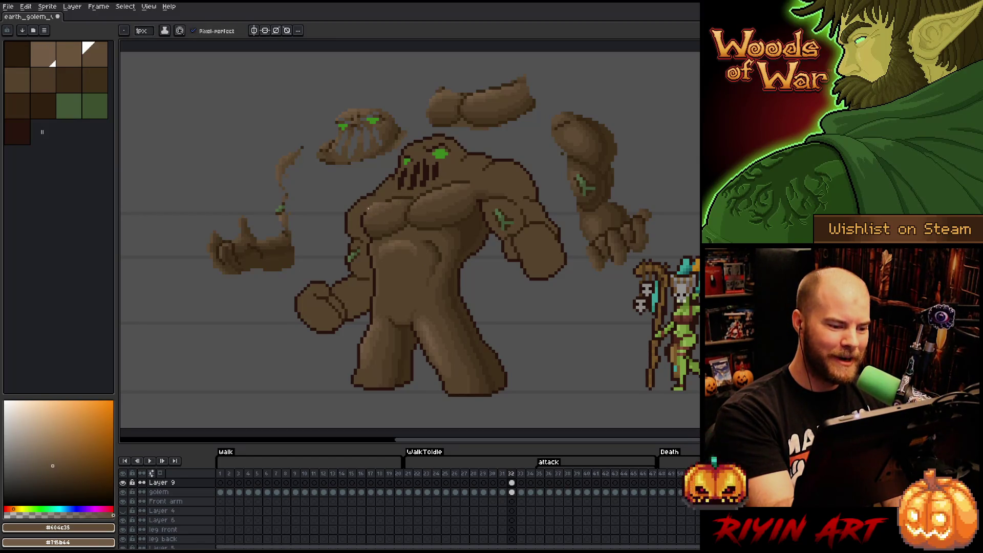
{"action": "left_click", "coordinate": [376, 207], "text": "alt"}
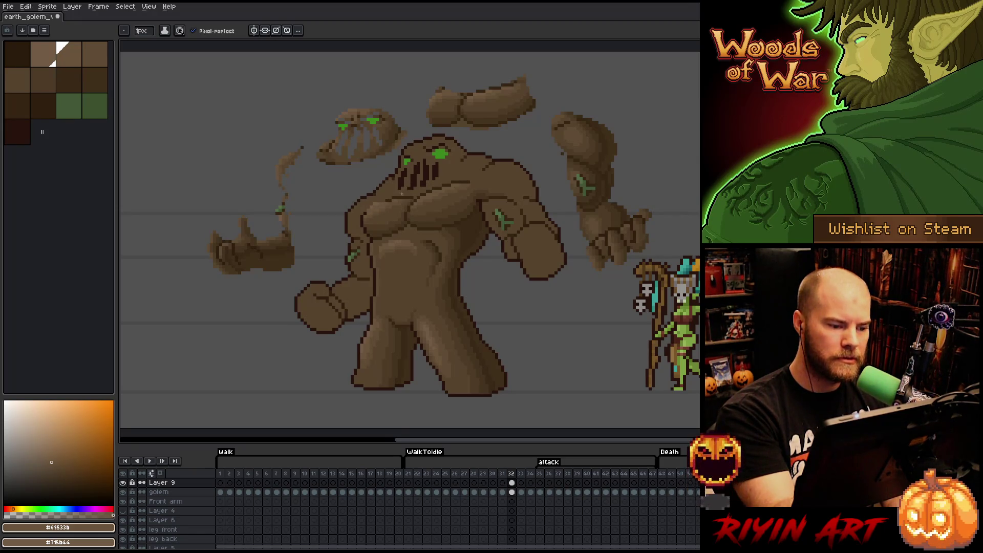
{"action": "left_click", "coordinate": [378, 201], "text": "alt"}
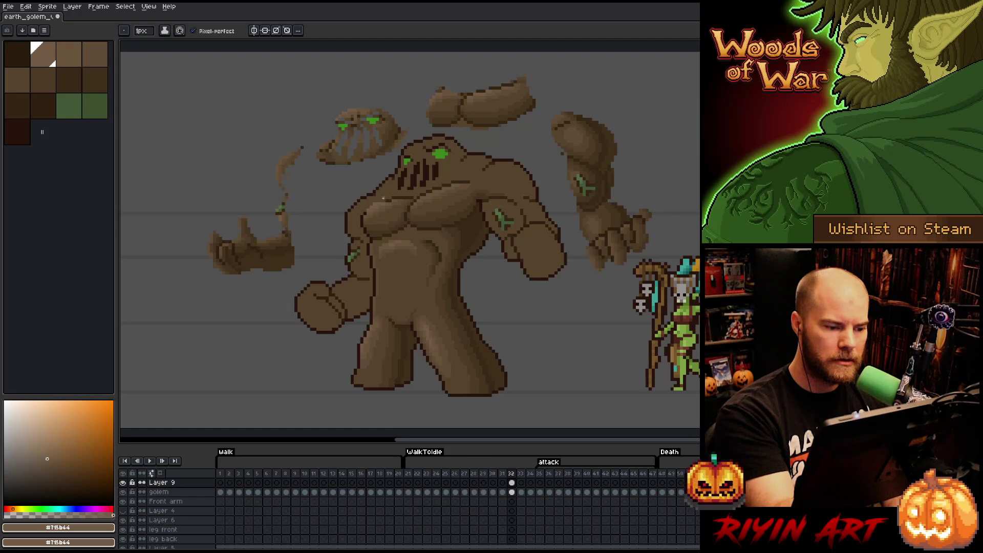
{"action": "key", "text": "e"}
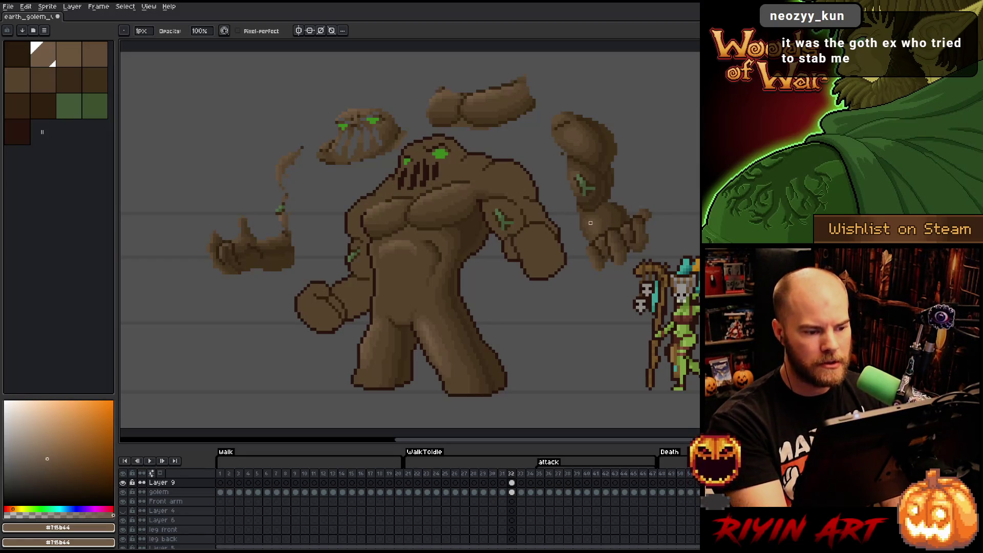
{"action": "key", "text": "b"}
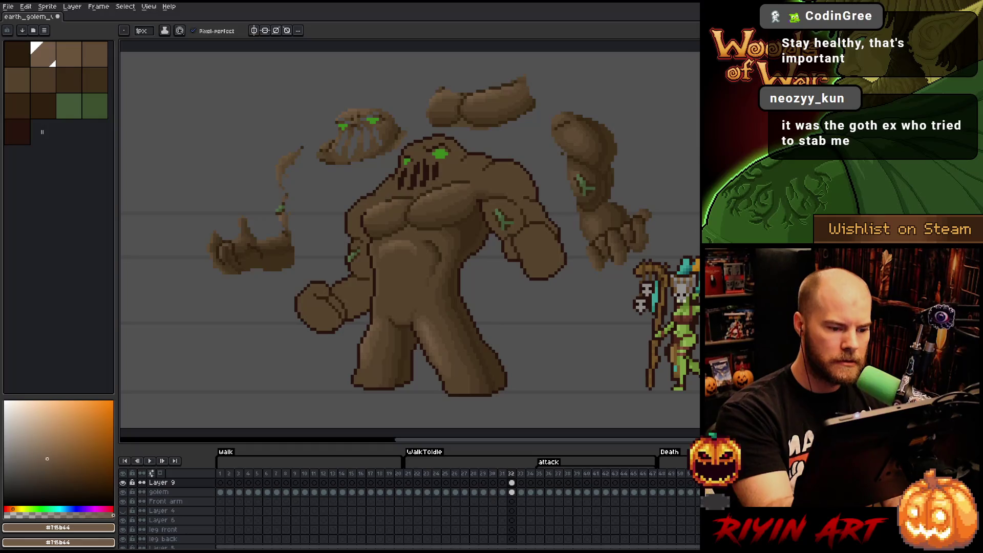
{"action": "key", "text": "e"}
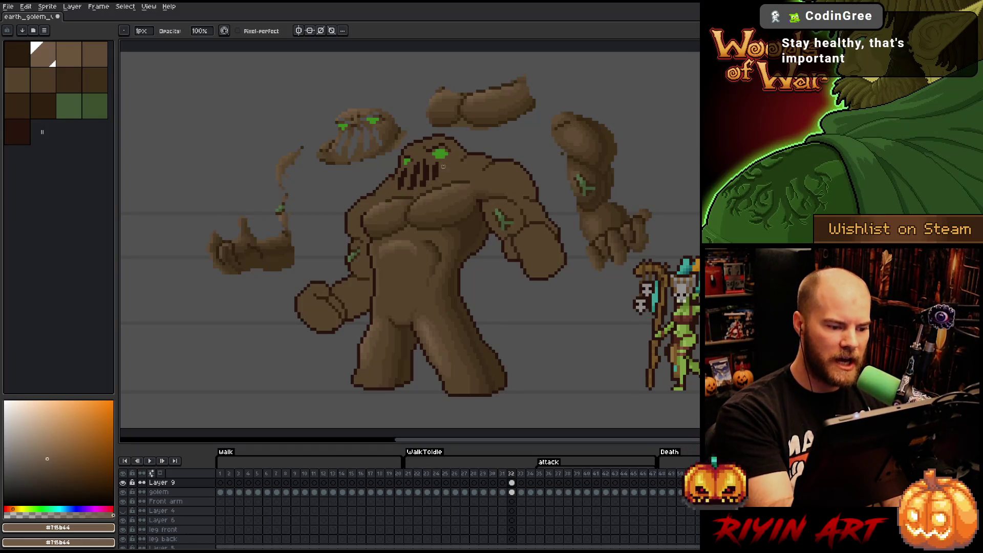
{"action": "key", "text": "b"}
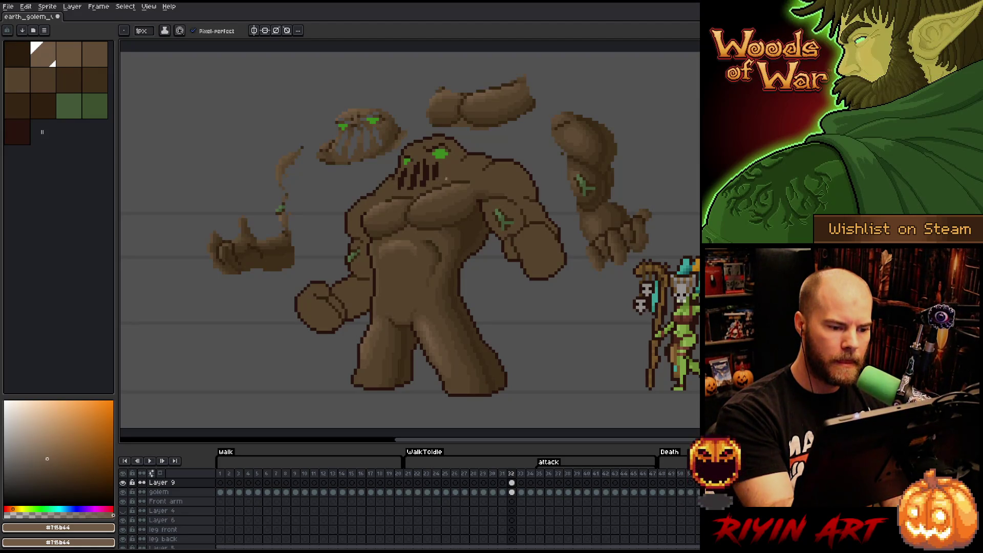
Sample mid and lighter chest browns for the torso shading, then save the sprite
{"action": "key", "text": "i"}
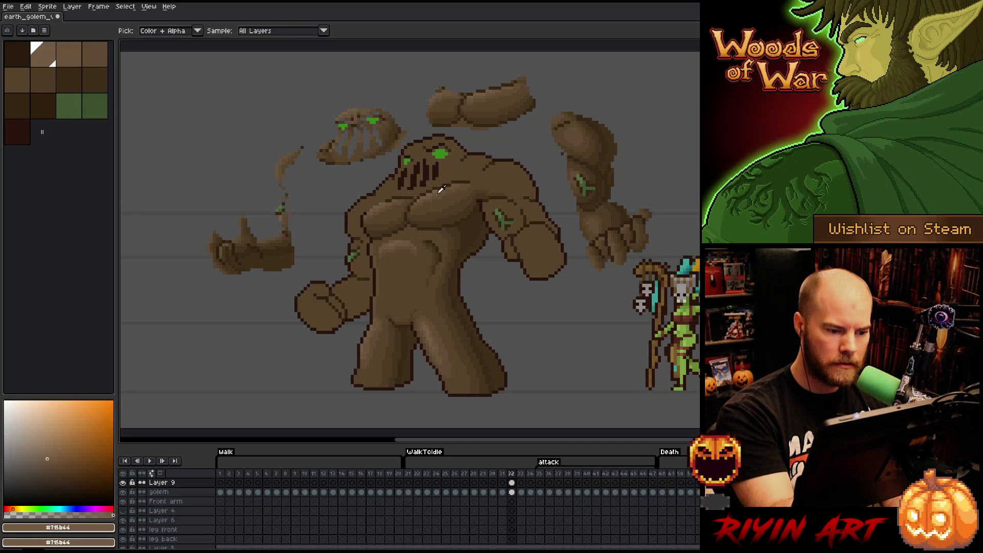
{"action": "left_click", "coordinate": [442, 189], "text": "alt"}
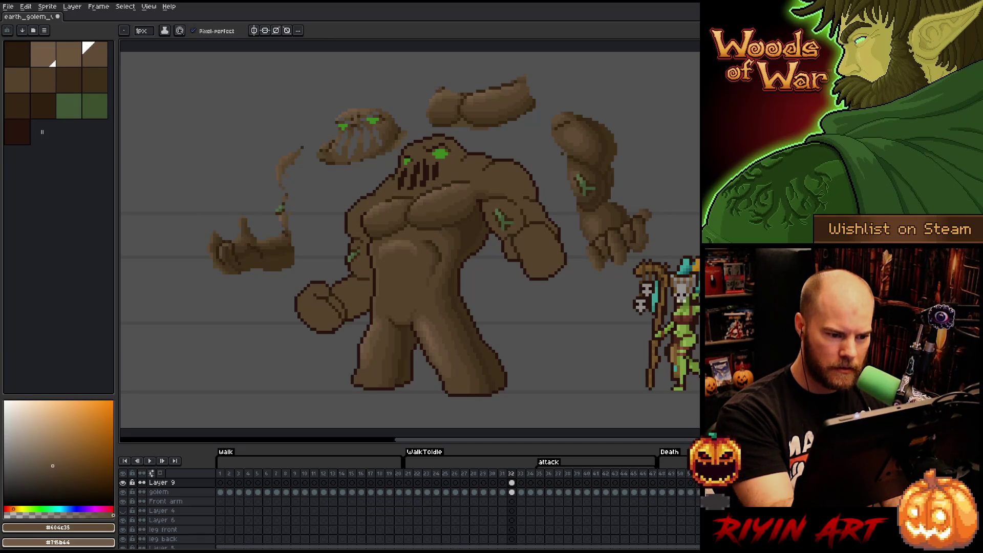
{"action": "left_click", "coordinate": [438, 190], "text": "alt"}
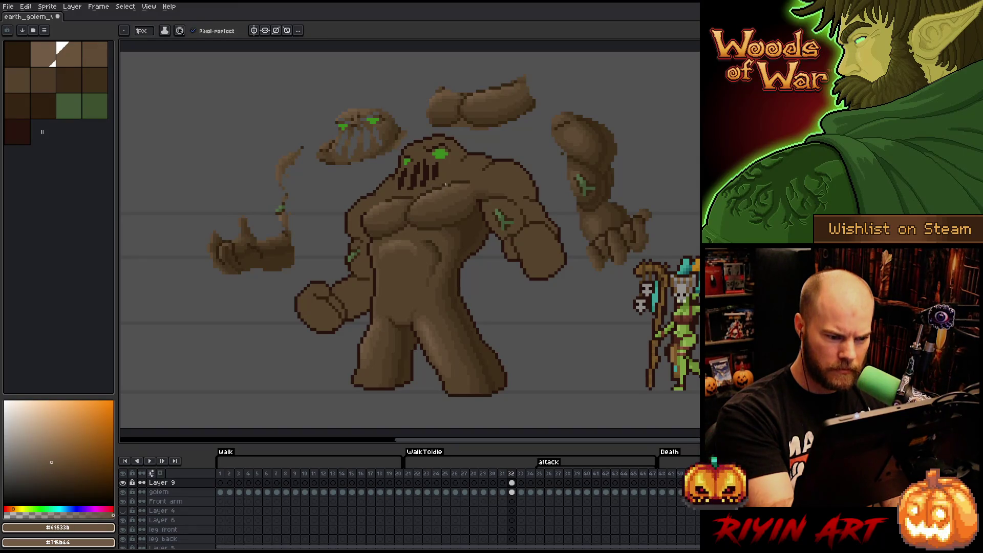
{"action": "key", "text": "alt"}
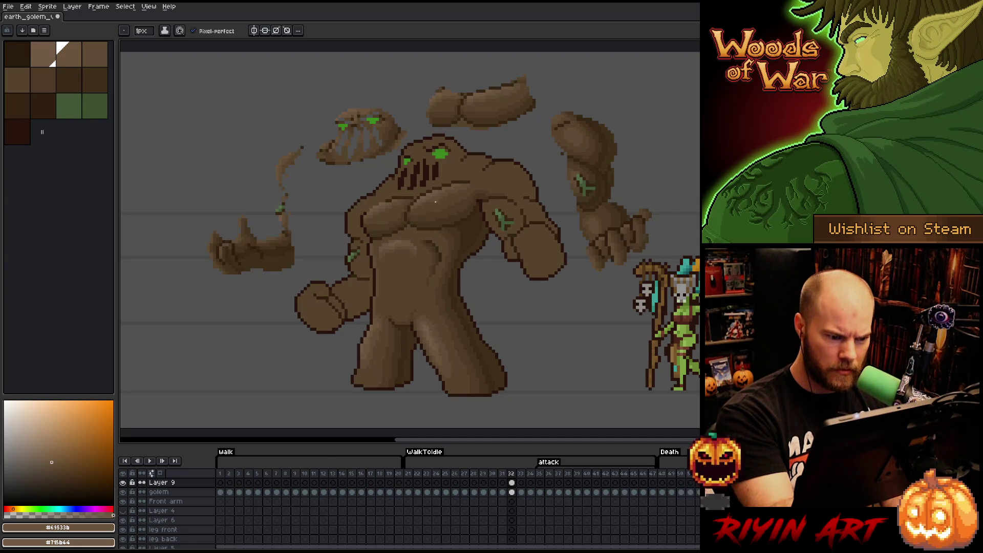
{"action": "left_click", "coordinate": [436, 202], "text": "alt"}
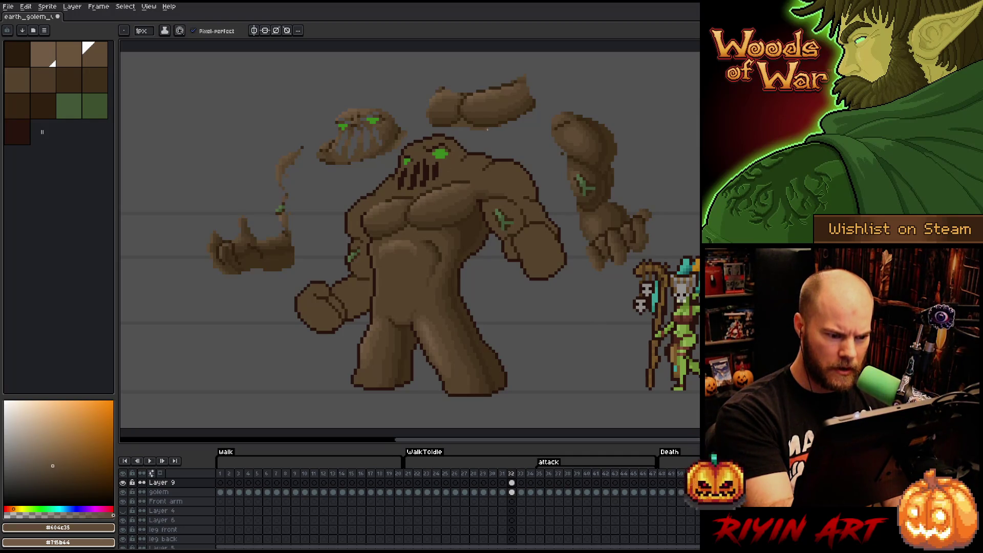
{"action": "key", "text": "ctrl+s"}
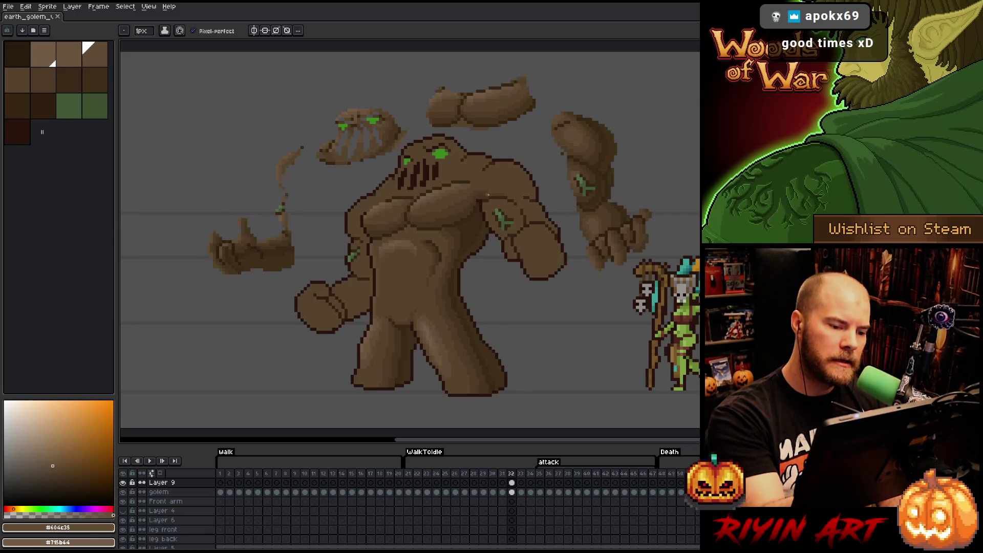
Pick dark and deeper shadow browns to deepen the neck and chest shadows
{"action": "left_click", "coordinate": [488, 195], "text": "alt"}
{"action": "left_click", "coordinate": [500, 169]}
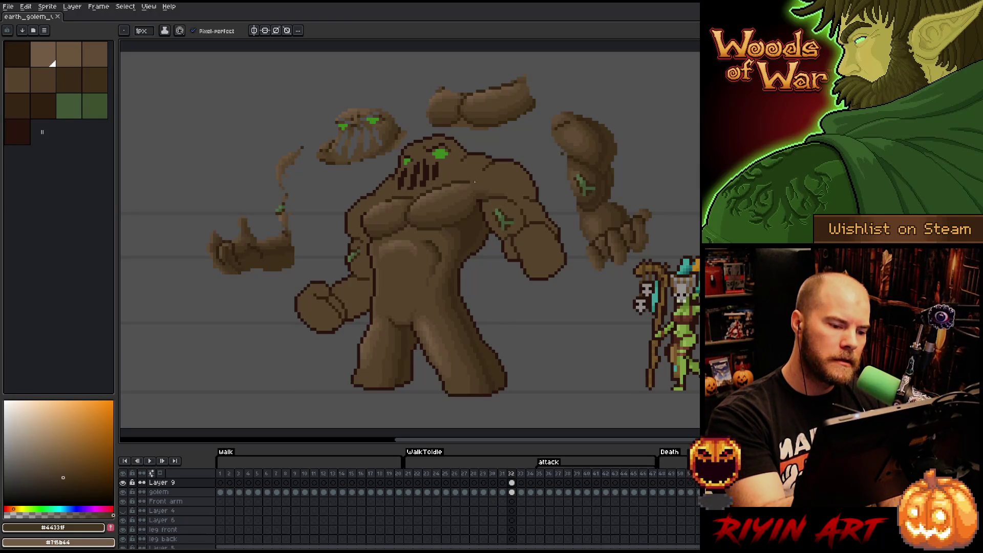
{"action": "left_click", "coordinate": [488, 193], "text": "alt"}
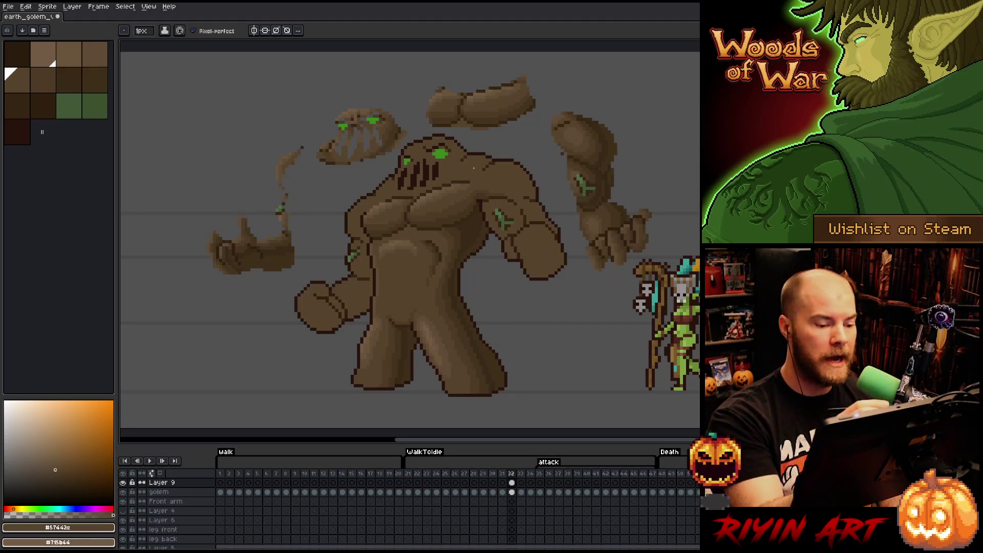
{"action": "left_click", "coordinate": [476, 230], "text": "alt"}
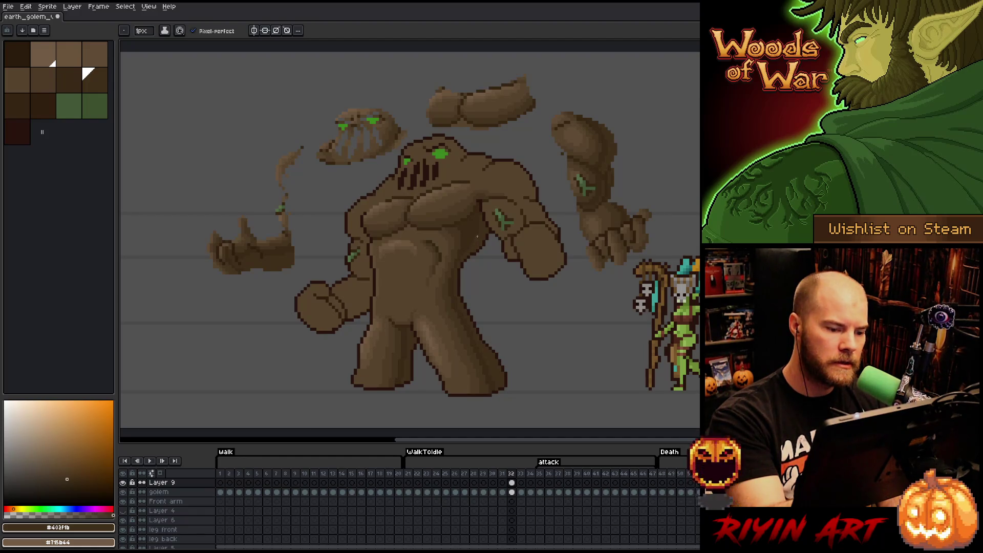
Shade the chest with progressively darker sampled browns, saving along the way
{"action": "left_click", "coordinate": [478, 218], "text": "alt"}
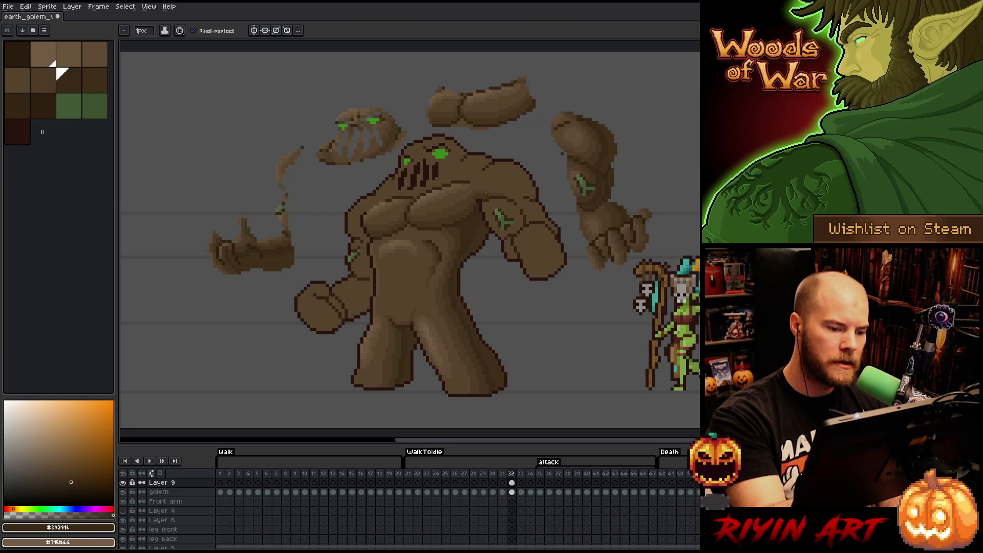
{"action": "key", "text": "ctrl+s"}
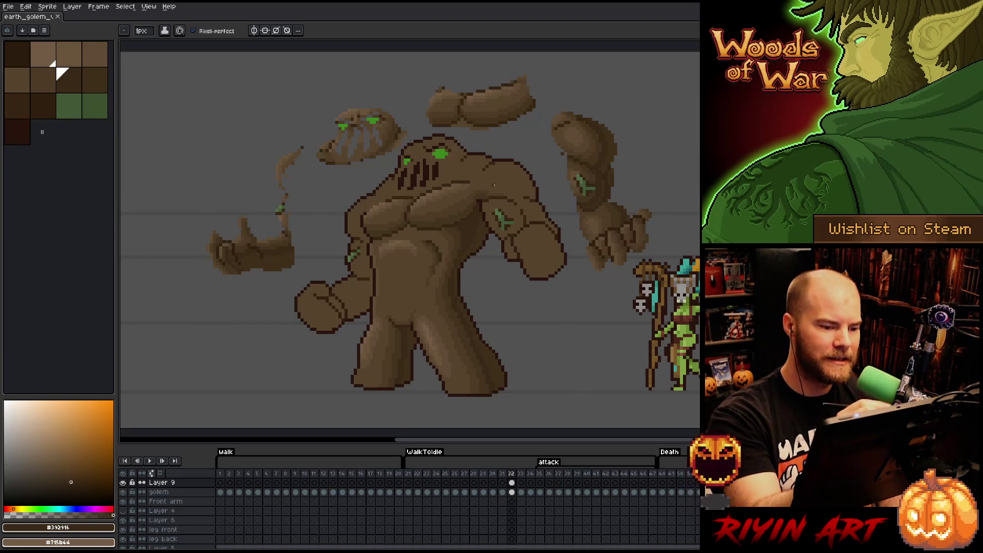
{"action": "left_click", "coordinate": [477, 189], "text": "alt"}
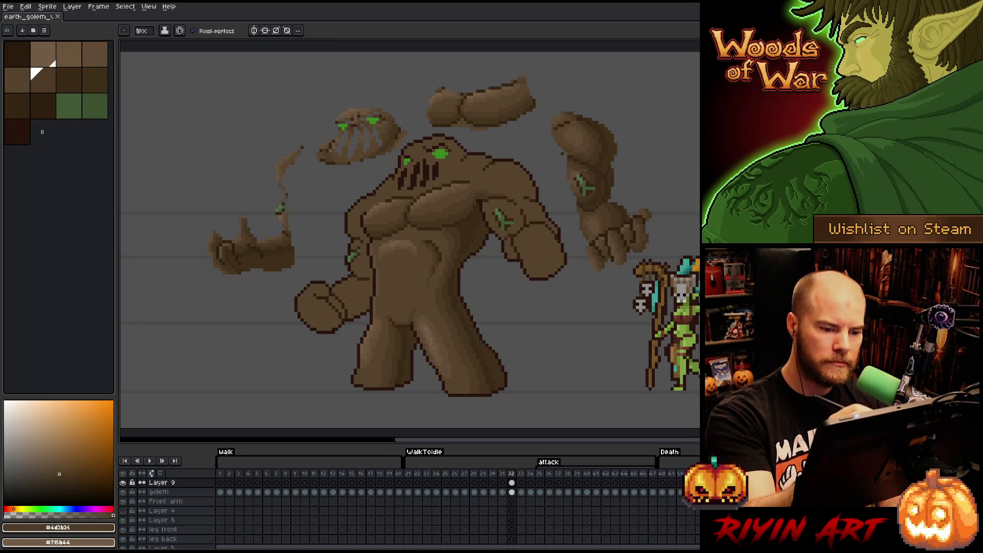
{"action": "left_click", "coordinate": [578, 170], "text": "alt"}
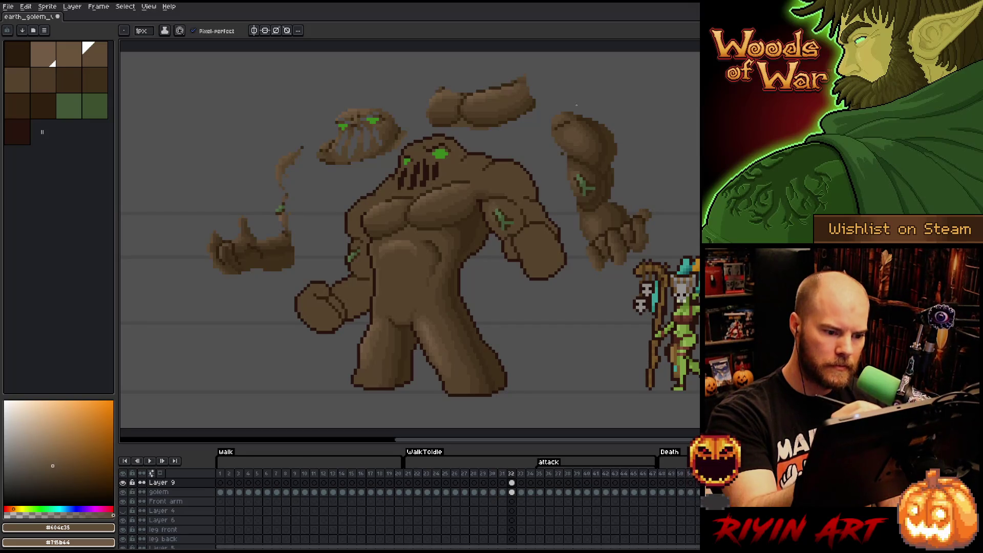
{"action": "left_click", "coordinate": [576, 166], "text": "alt"}
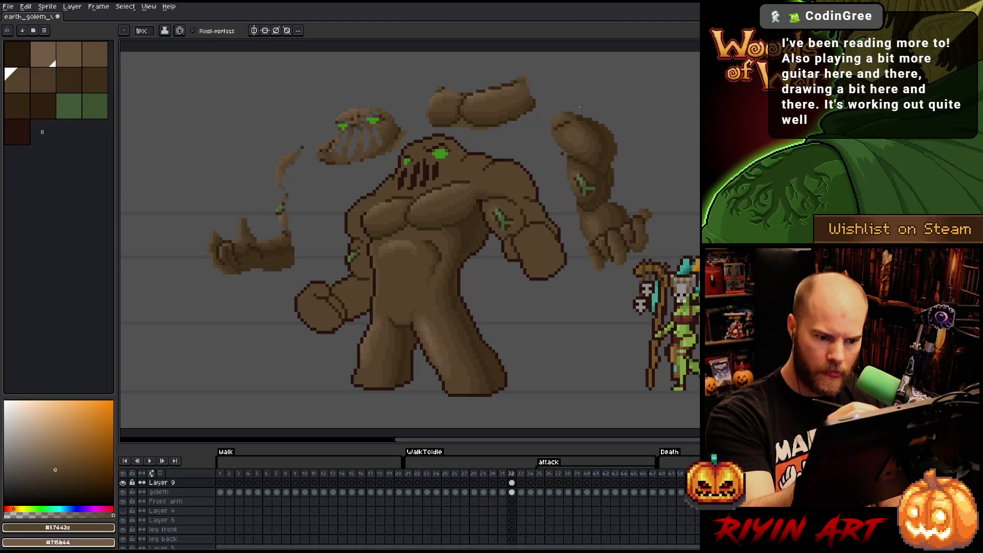
{"action": "left_click", "coordinate": [587, 161], "text": "alt"}
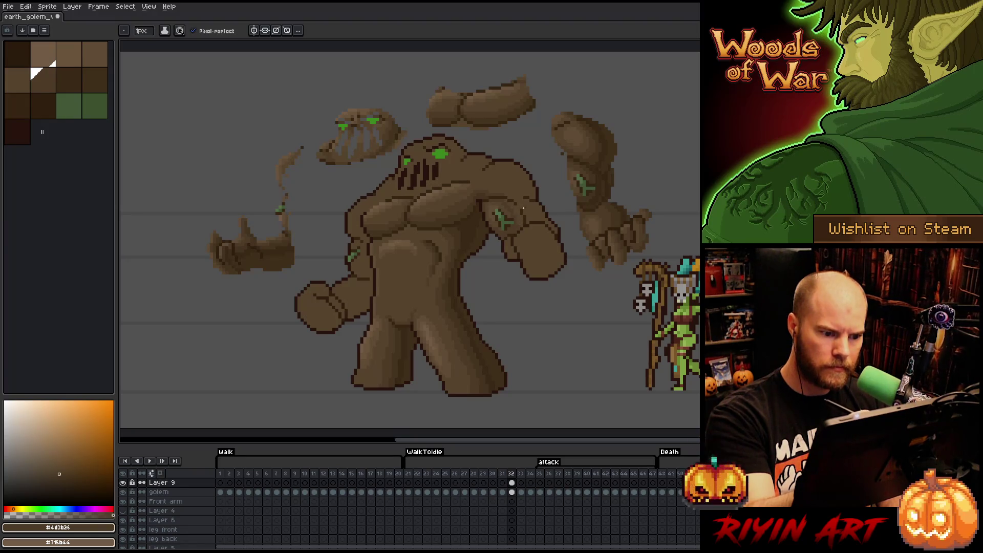
{"action": "left_click", "coordinate": [605, 148], "text": "alt"}
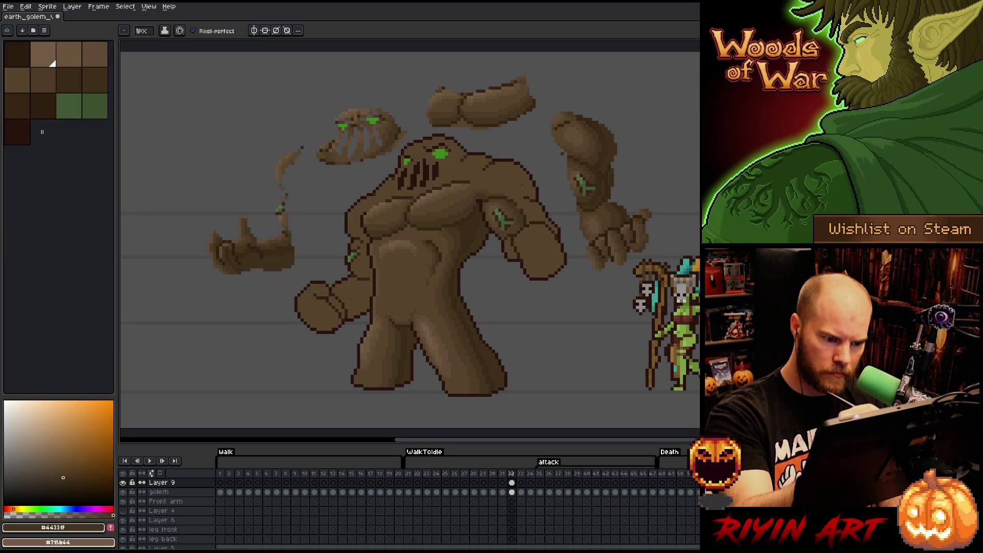
{"action": "key", "text": "ctrl+s"}
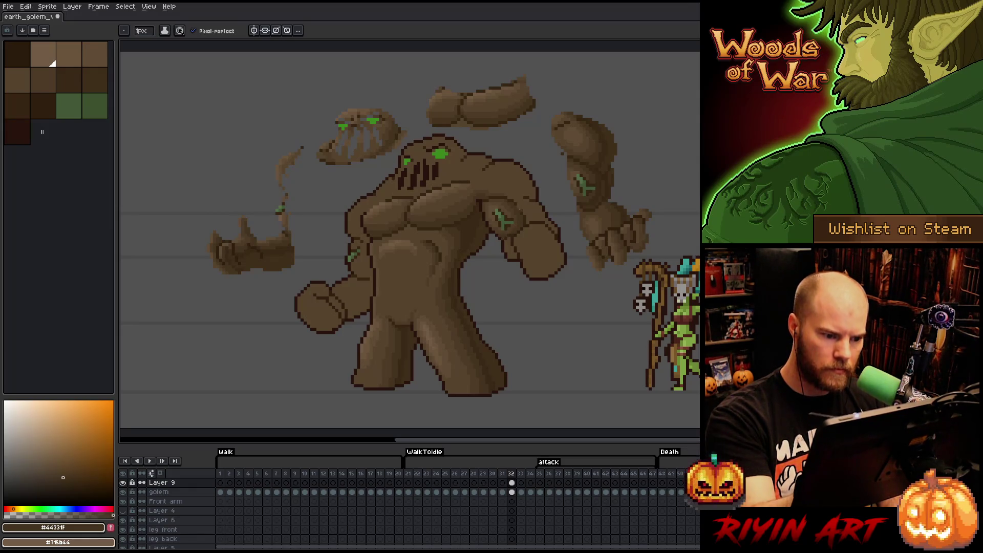
Draw a dark shadow line down the right shoulder, undo it, save, and sample a shoulder brown
{"action": "left_click", "coordinate": [601, 183], "text": "alt"}
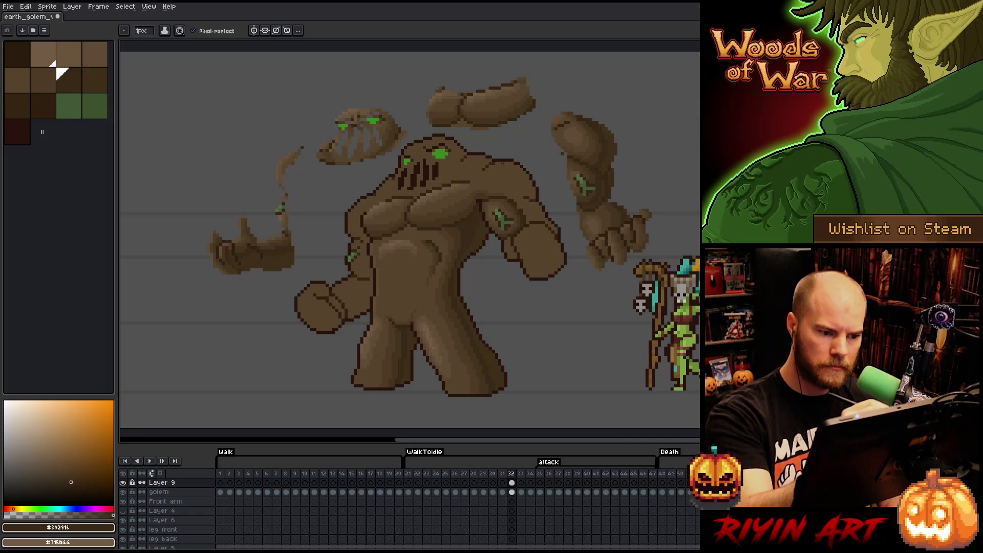
{"action": "mouse_move", "coordinate": [497, 160]}
{"action": "left_mouse_down"}
{"action": "mouse_move", "coordinate": [514, 167]}
{"action": "mouse_move", "coordinate": [521, 199]}
{"action": "left_mouse_up"}
{"action": "key", "text": "ctrl+z"}
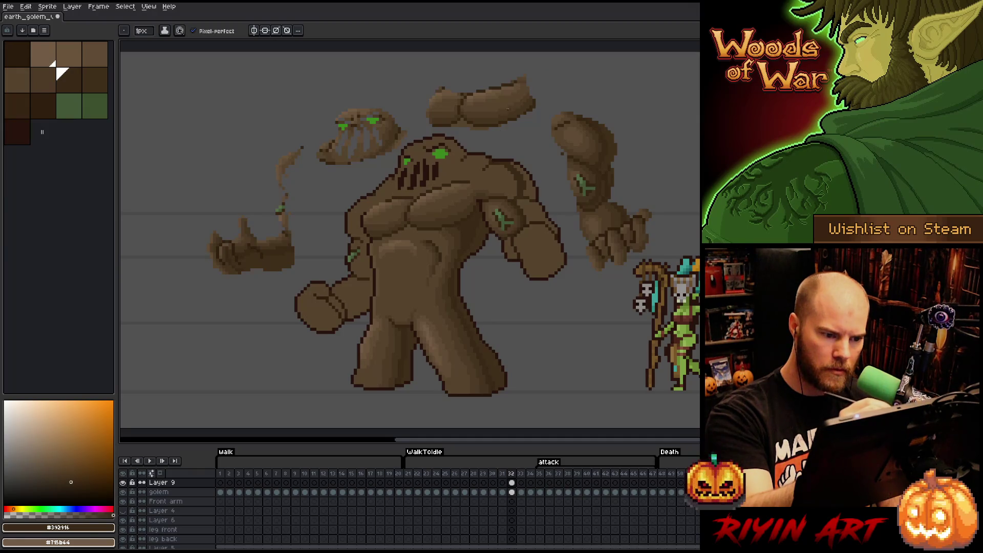
{"action": "key", "text": "ctrl+s"}
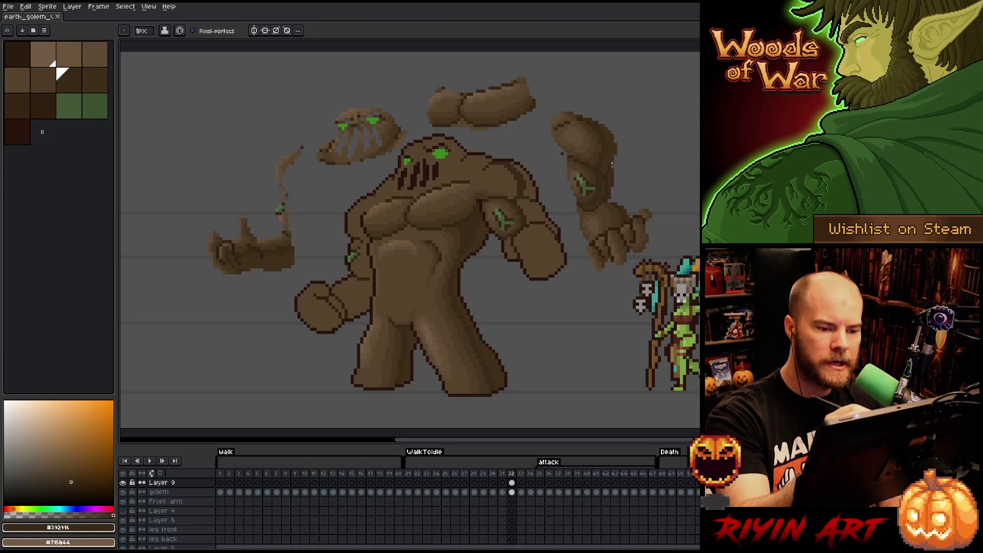
{"action": "left_click", "coordinate": [569, 175], "text": "alt"}
Darken a small patch on the golem's shoulder with a fill, then sample a dark brown
{"action": "key", "text": "g"}
{"action": "left_click", "coordinate": [528, 186]}
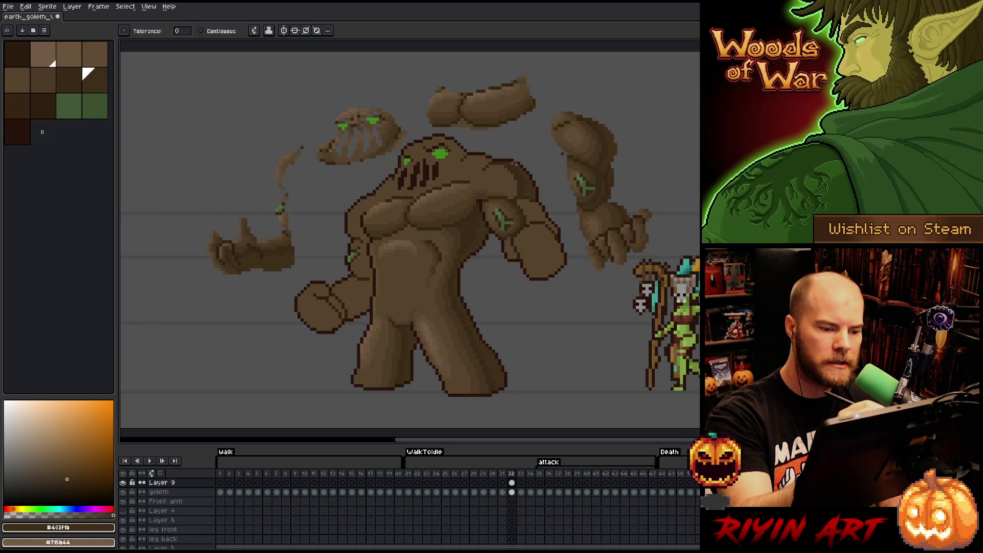
{"action": "key", "text": "b"}
{"action": "left_click", "coordinate": [604, 146], "text": "alt"}
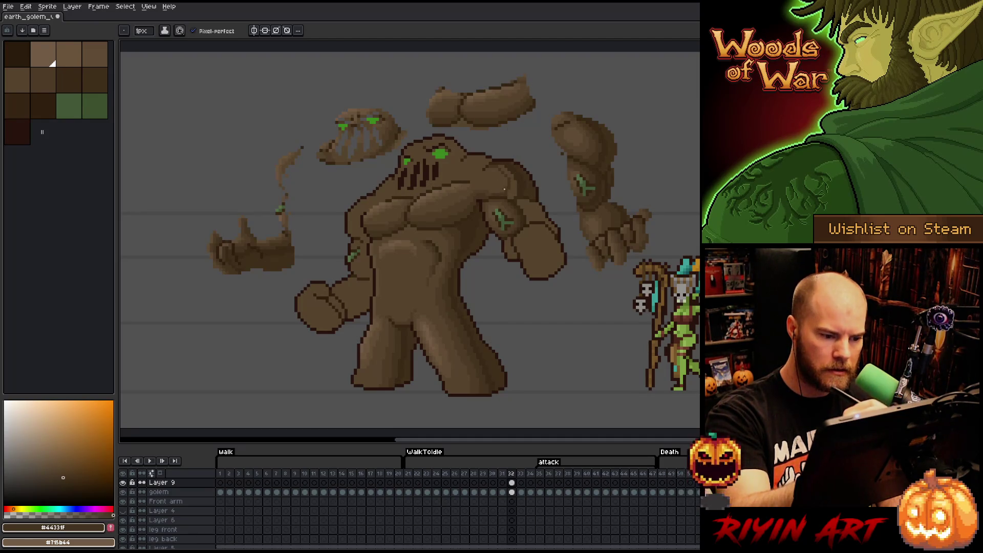
Sample light, mid and dark browns from the torso, settling on mid brown #57442c
{"action": "key", "text": "g"}
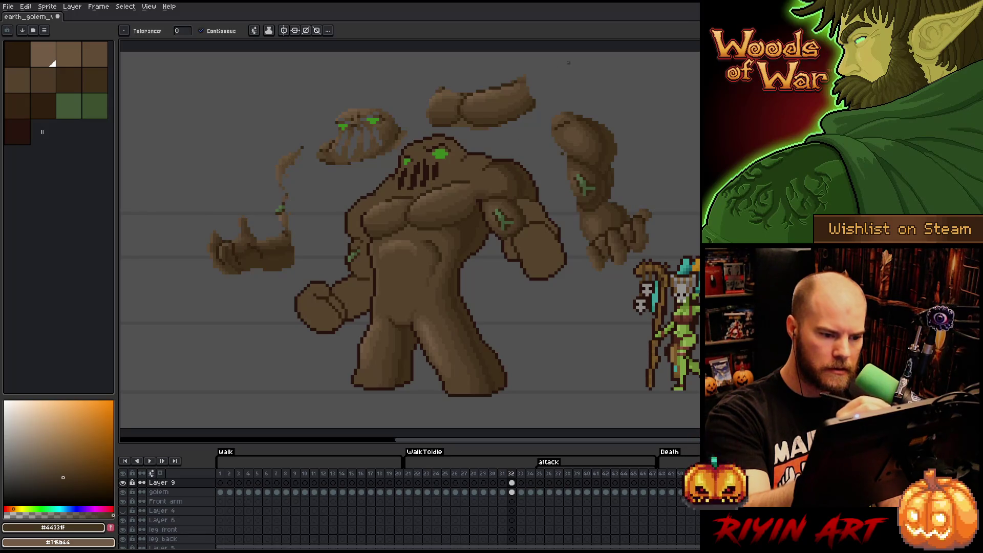
{"action": "key", "text": "b"}
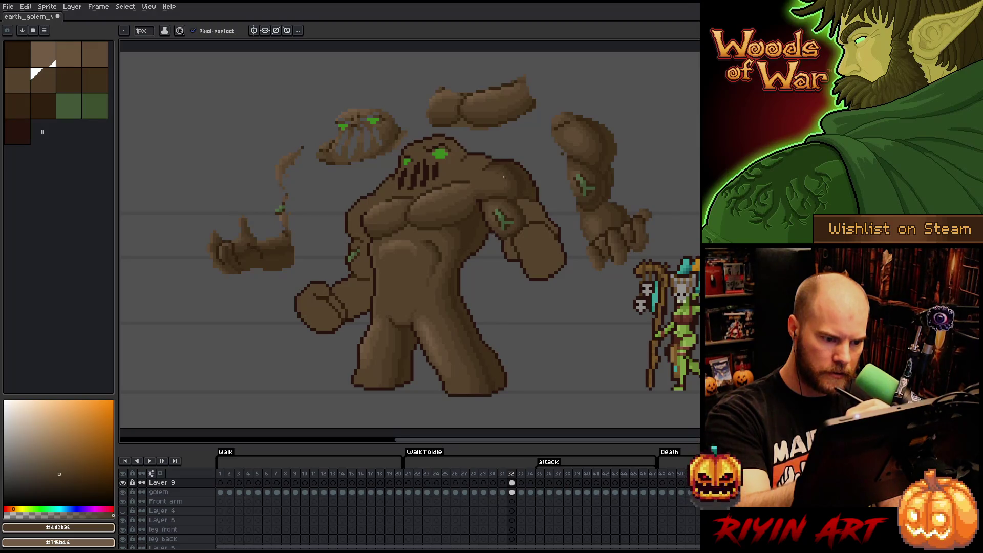
{"action": "left_click", "coordinate": [585, 135], "text": "alt"}
{"action": "left_click", "coordinate": [581, 126], "text": "alt"}
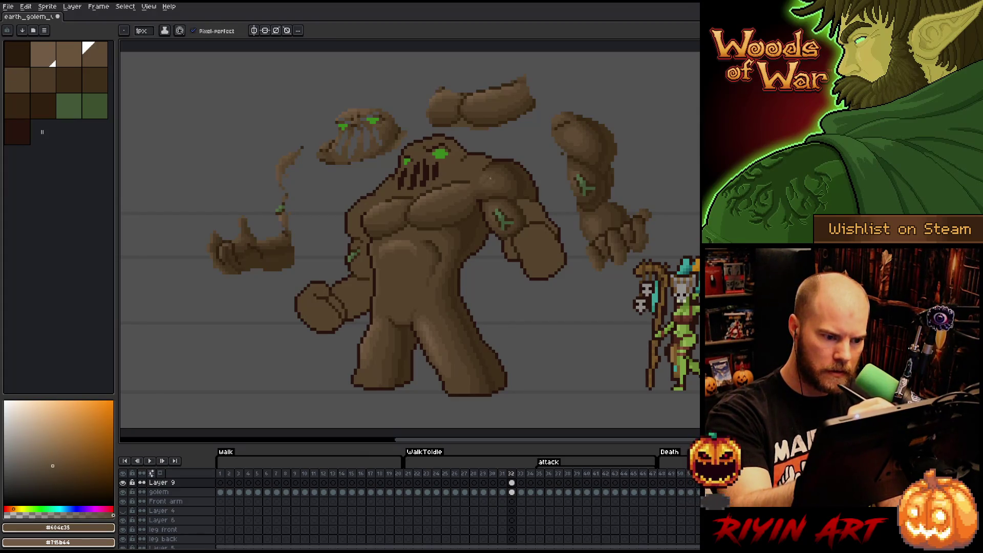
{"action": "left_click", "coordinate": [475, 182], "text": "alt"}
{"action": "left_click", "coordinate": [485, 193], "text": "alt"}
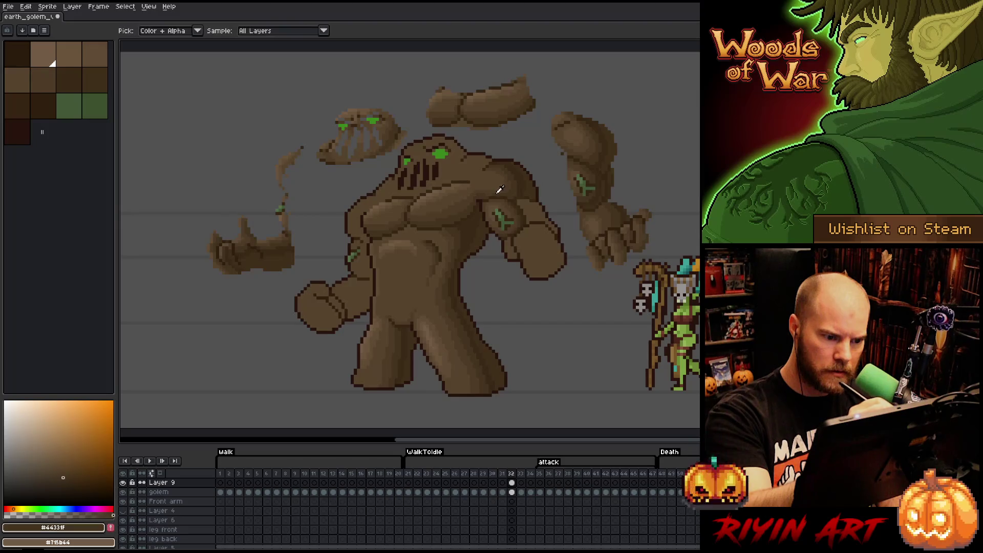
{"action": "left_click", "coordinate": [473, 182], "text": "alt"}
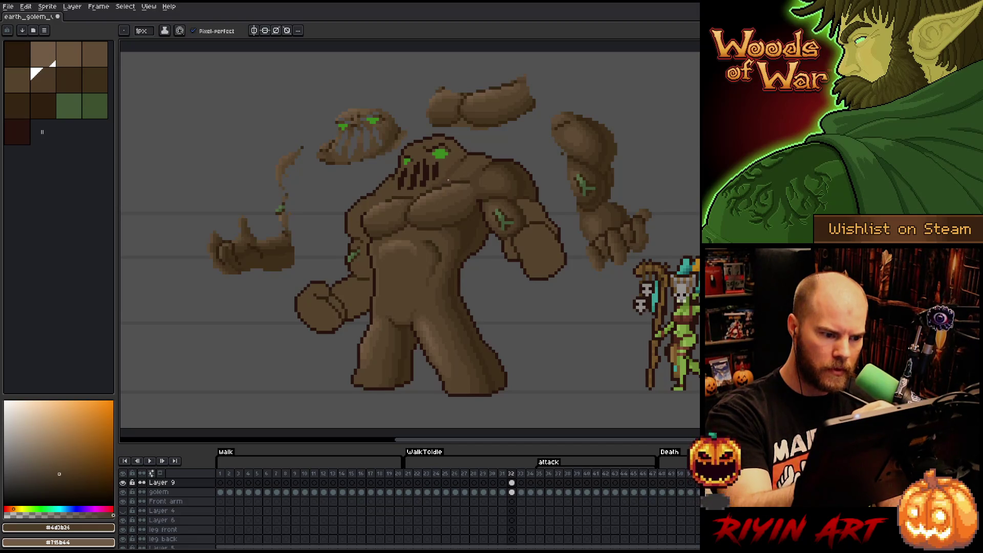
Eyedrop mid and light browns from the golem's chest and shoulder, then save the sprite
{"action": "key", "text": "i"}
{"action": "left_click", "coordinate": [476, 163], "text": "alt"}
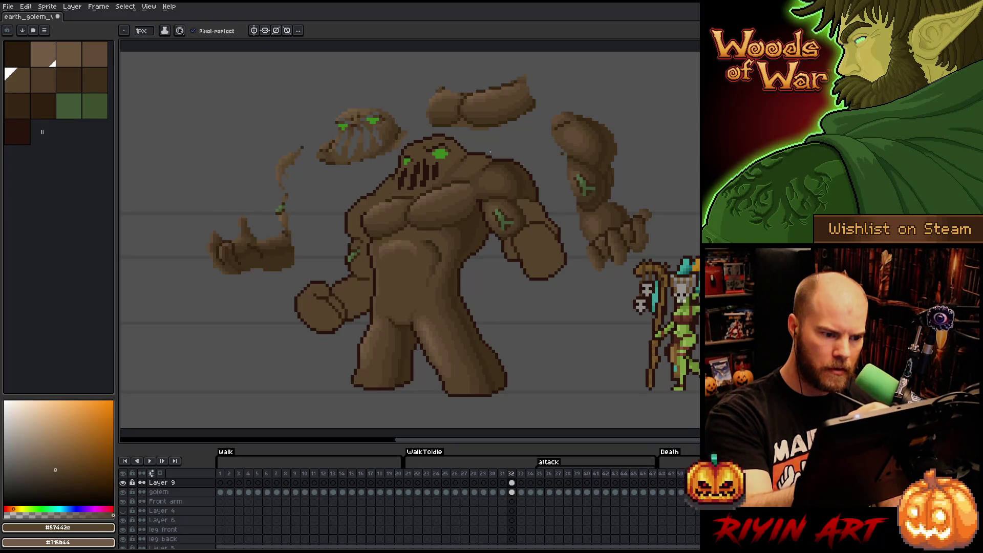
{"action": "left_click", "coordinate": [488, 163], "text": "alt"}
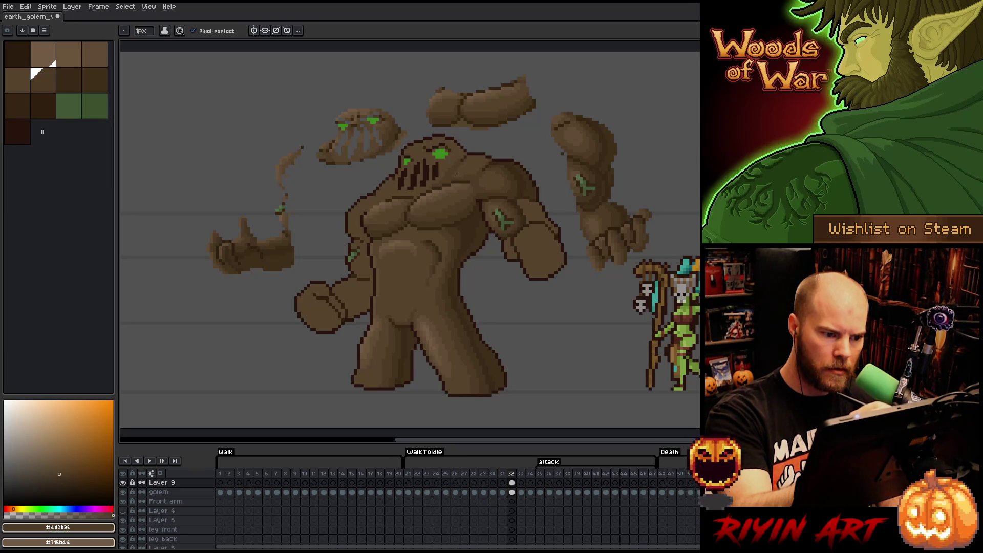
{"action": "left_click", "coordinate": [487, 178], "text": "alt"}
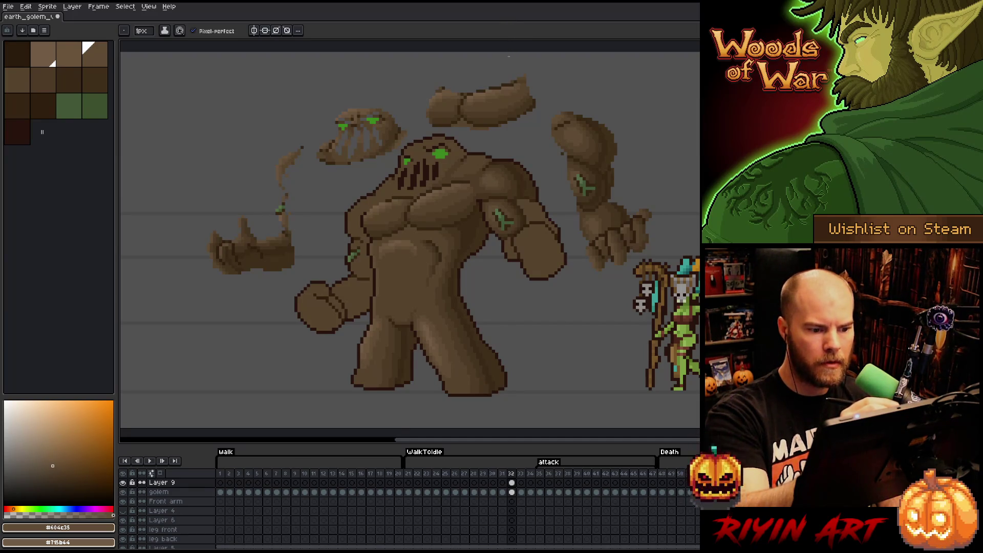
{"action": "key", "text": "ctrl+s"}
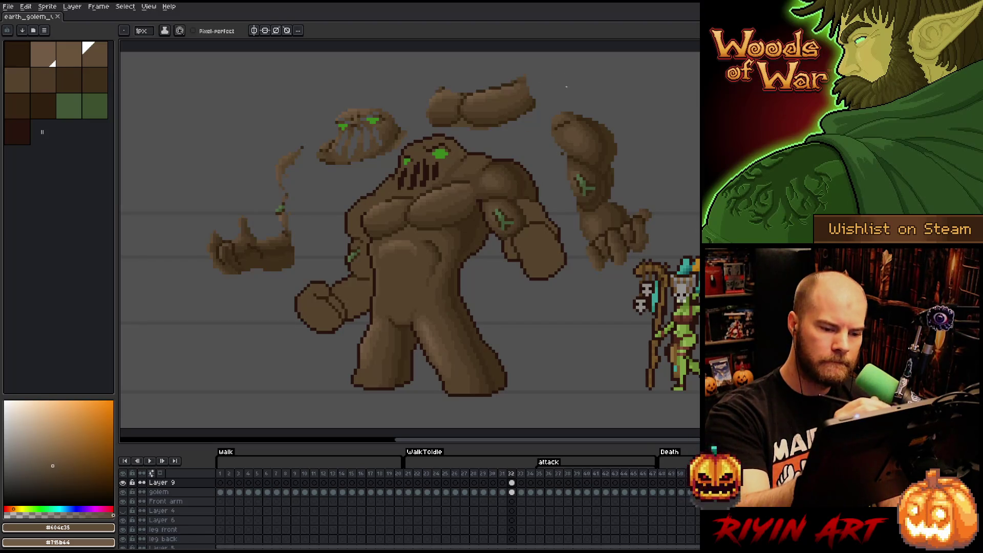
Shade with dark shadow and chest mid browns, ending on #4d3b26, and save again
{"action": "key", "text": "i"}
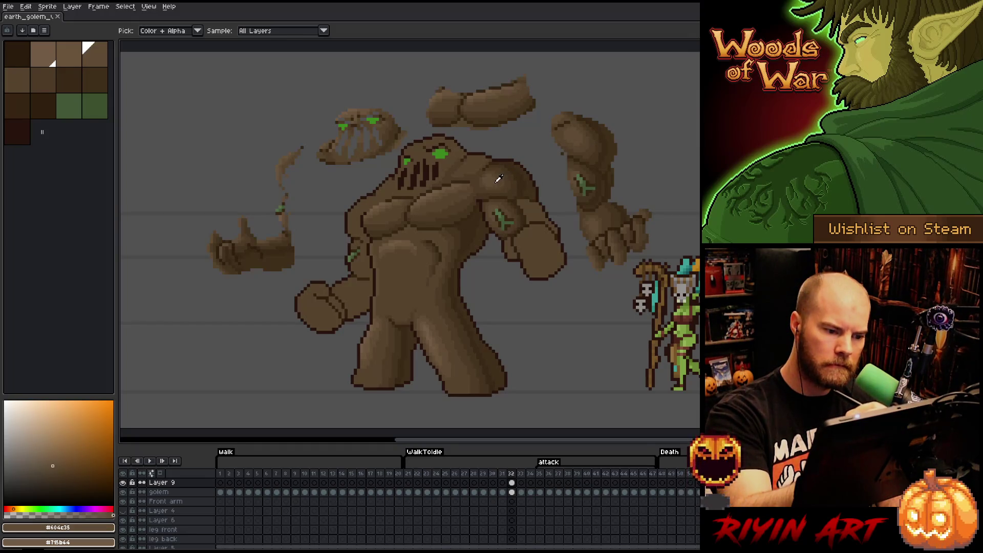
{"action": "key", "text": "b"}
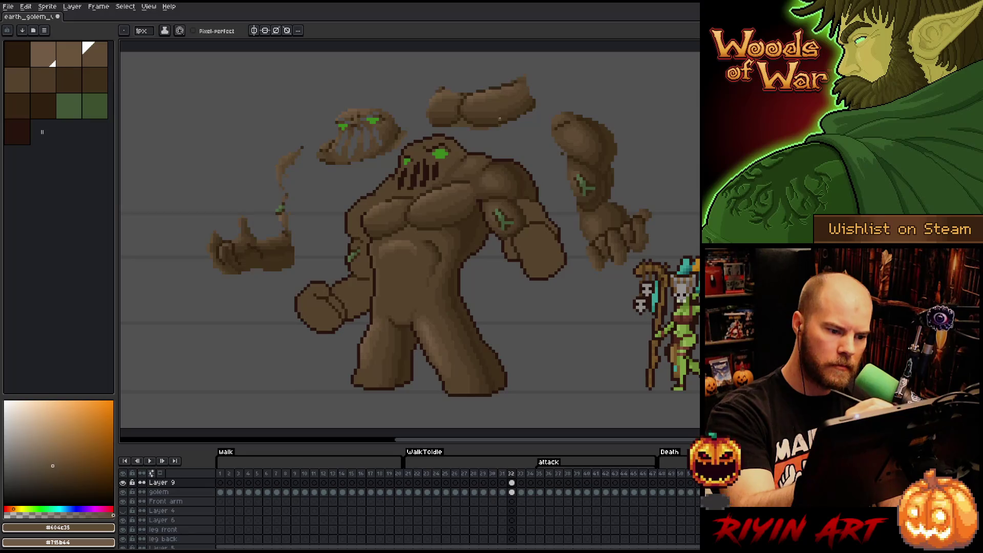
{"action": "left_click", "coordinate": [471, 174], "text": "alt"}
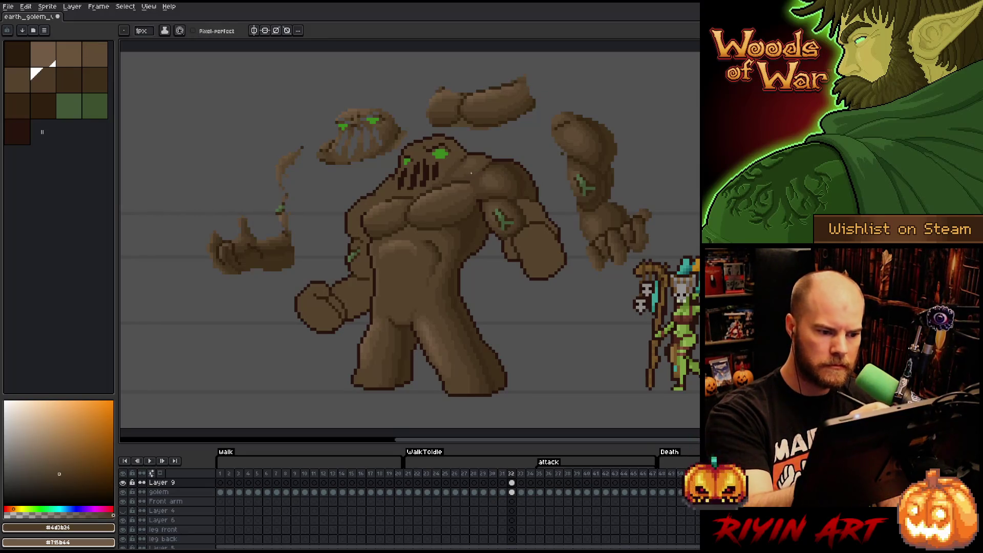
{"action": "left_click", "coordinate": [518, 162], "text": "alt"}
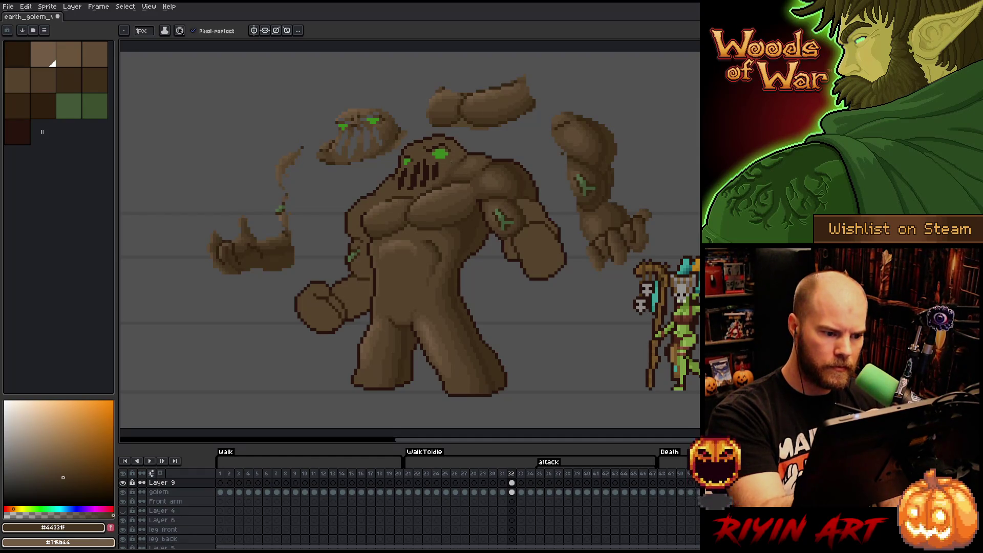
{"action": "left_click", "coordinate": [422, 203], "text": "alt"}
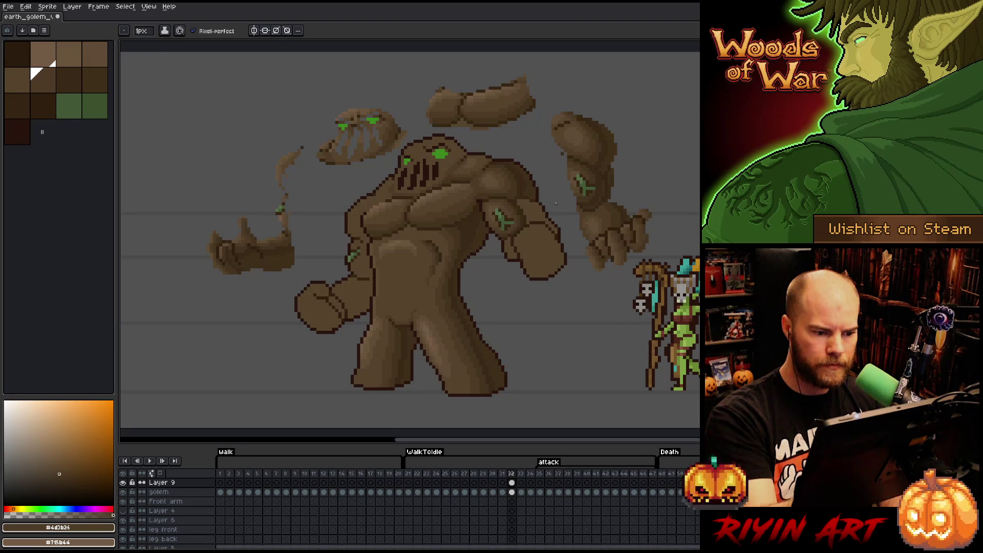
{"action": "key", "text": "ctrl+s"}
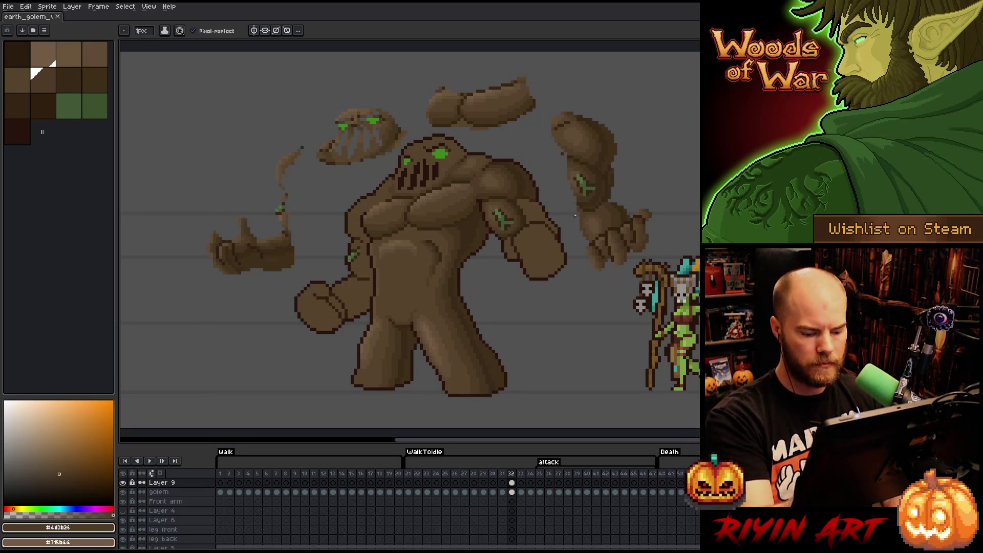
{"action": "key", "text": "Left"}
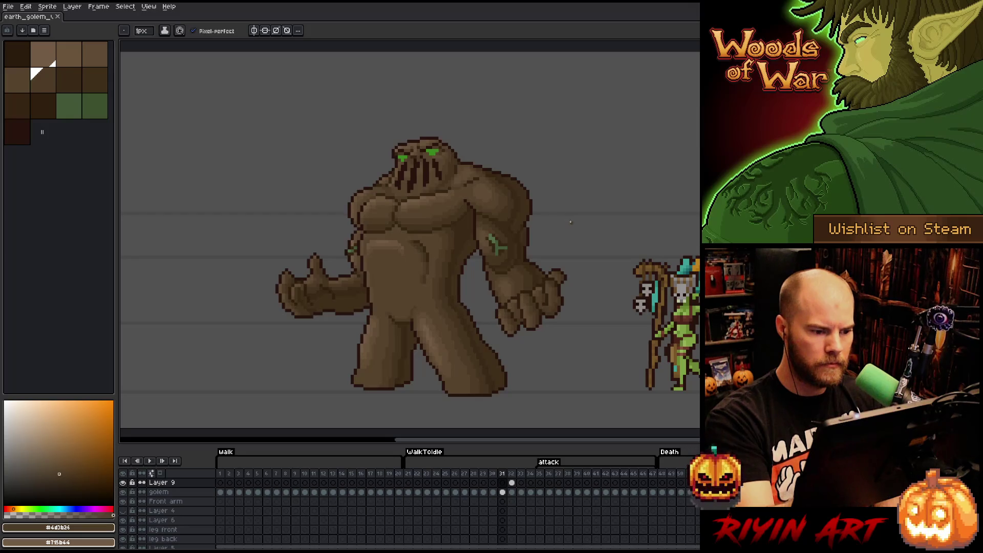
{"action": "key", "text": "Right"}
{"action": "key", "text": "Left"}
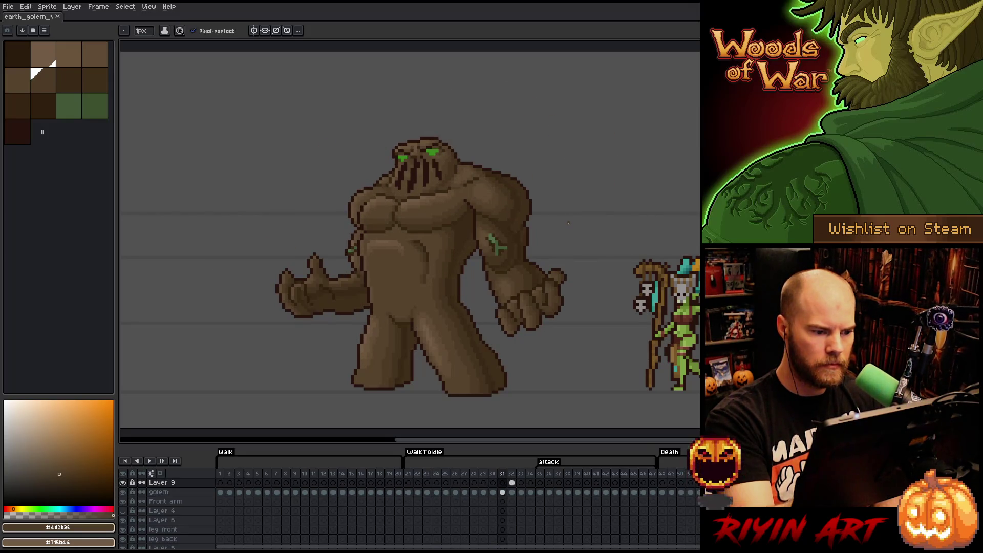
{"action": "key", "text": "Right"}
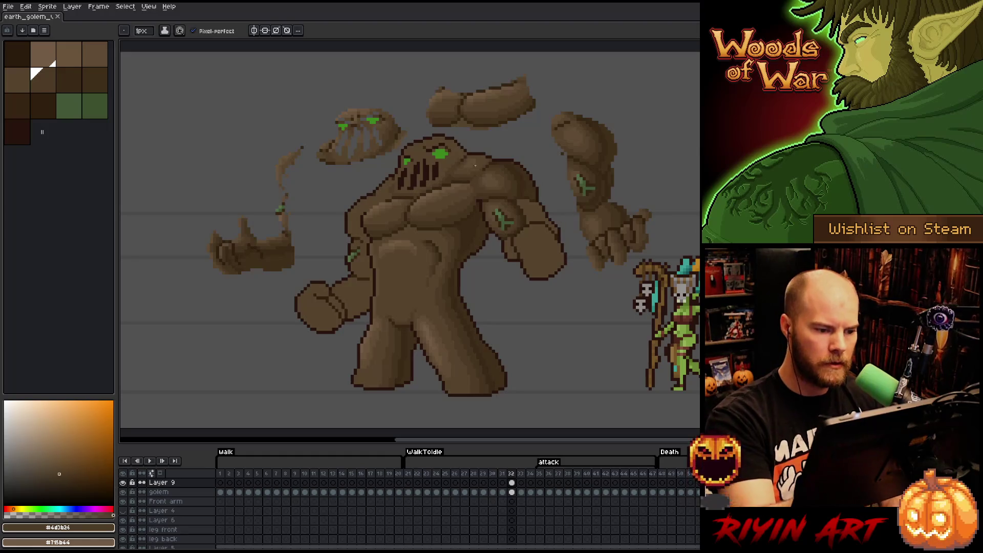
{"action": "key", "text": "g"}
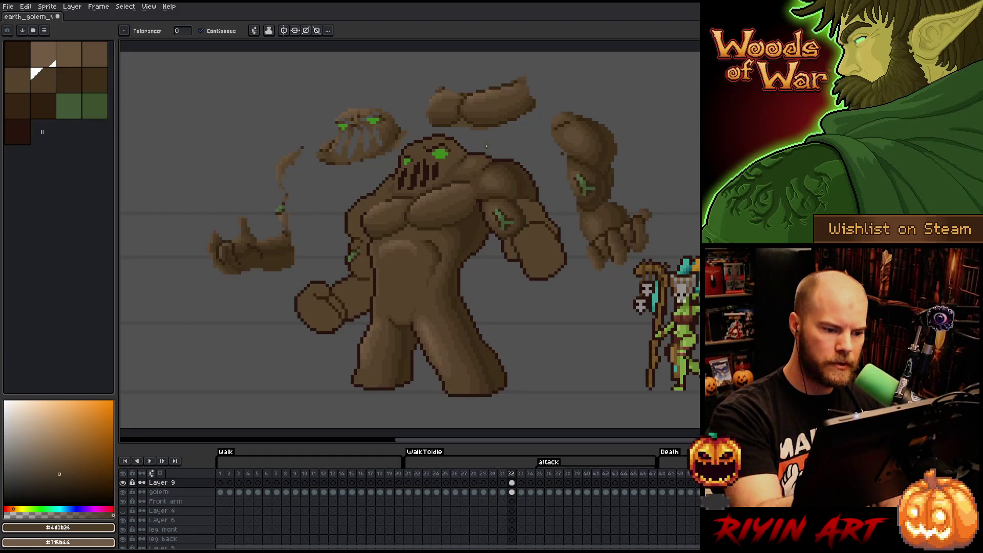
{"action": "key", "text": "b"}
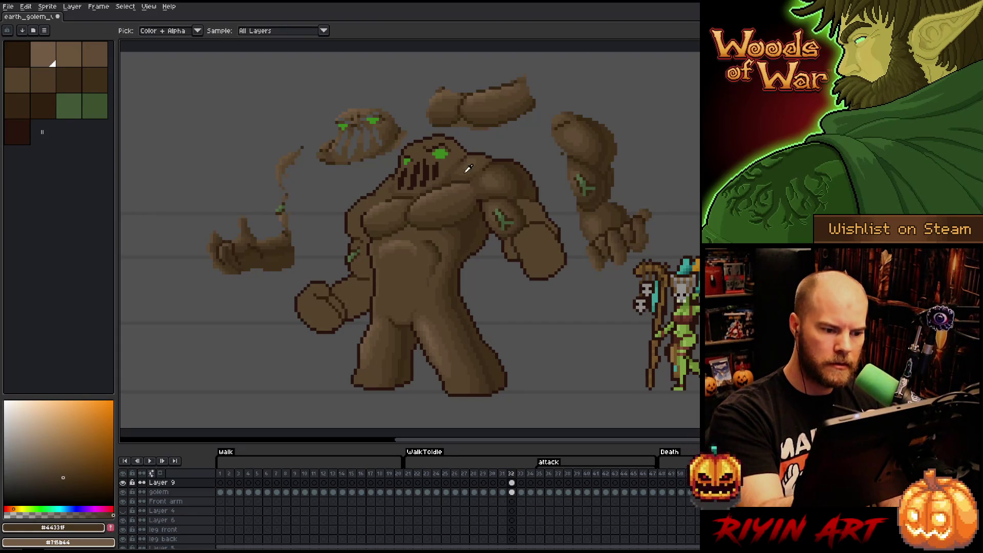
Eyedrop #57442c and neighbouring torso browns, comparing frame 31 against attack frame 32
{"action": "left_click", "coordinate": [455, 178], "text": "alt"}
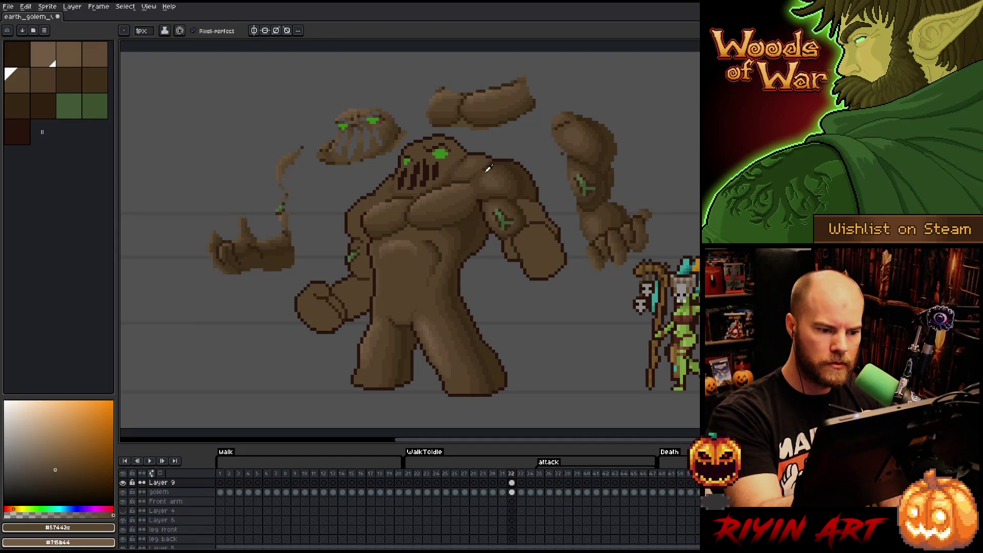
{"action": "left_click", "coordinate": [490, 168], "text": "alt"}
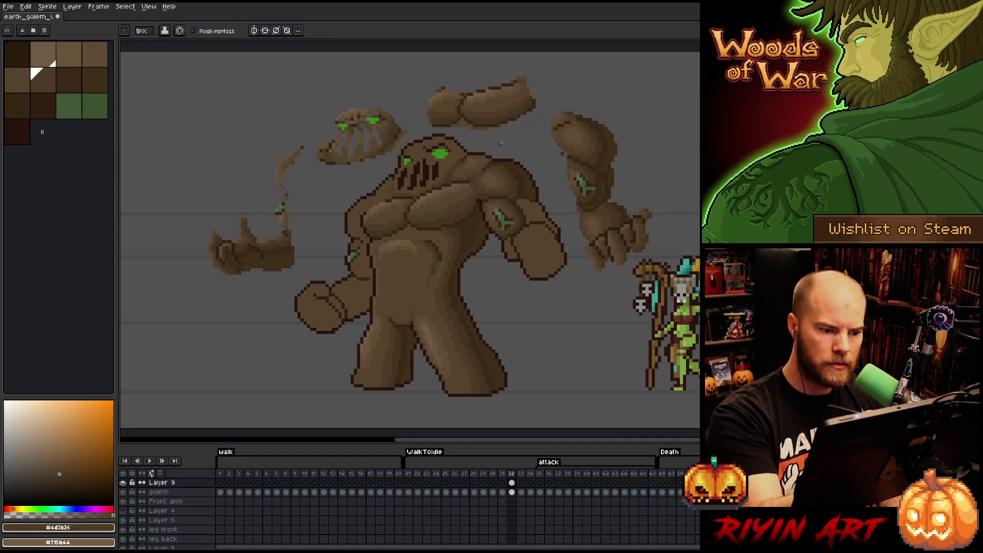
{"action": "left_click", "coordinate": [476, 150], "text": "alt"}
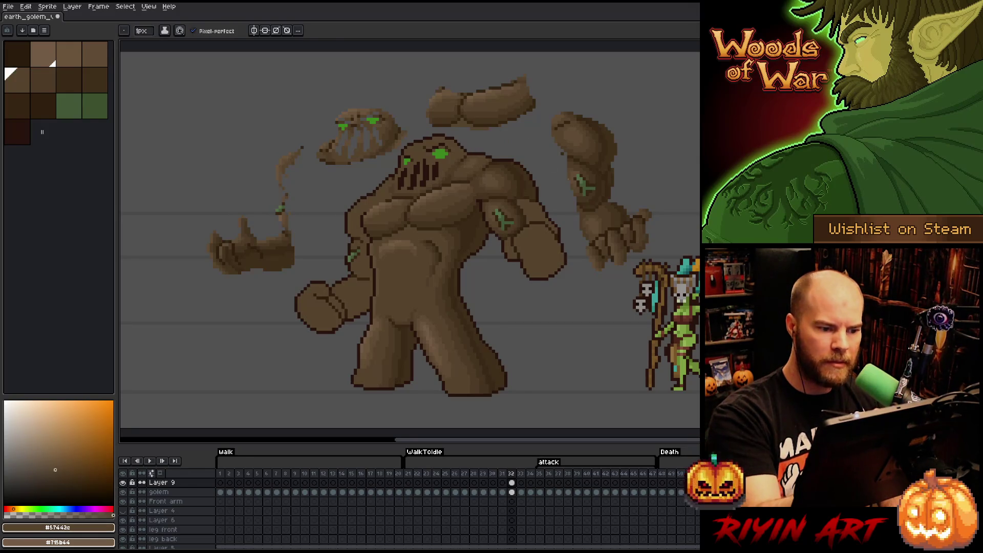
{"action": "key", "text": "Left"}
{"action": "key", "text": "Right"}
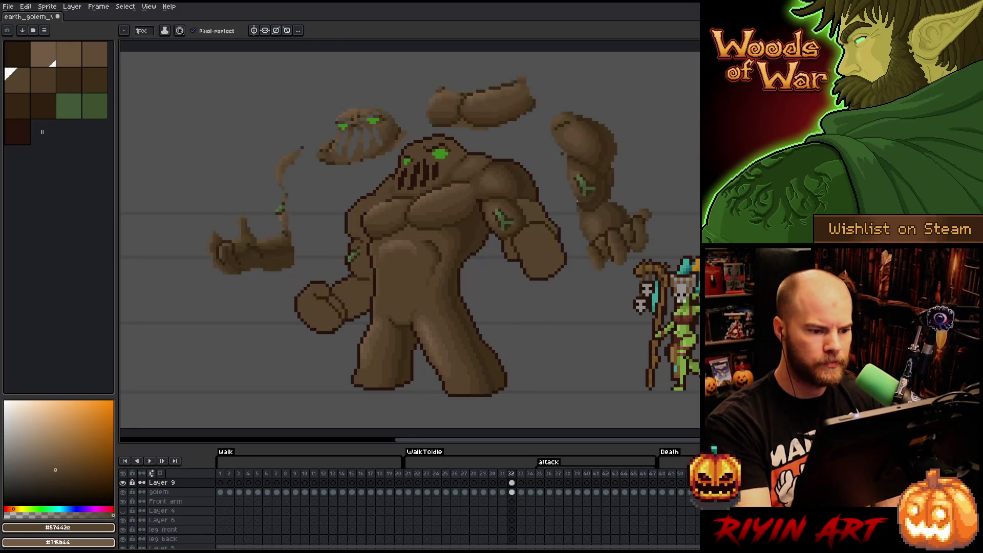
{"action": "left_click", "coordinate": [483, 156], "text": "alt"}
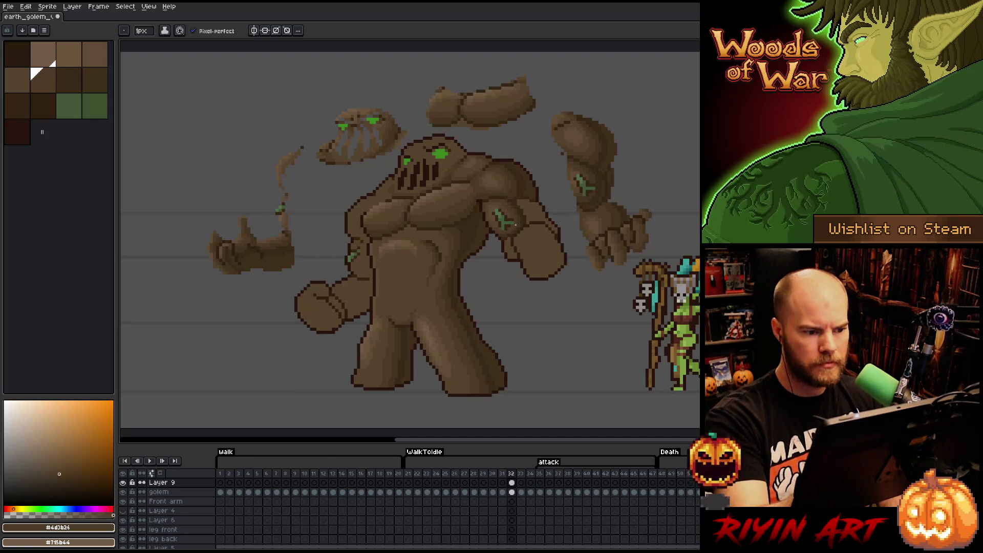
{"action": "left_click", "coordinate": [475, 164], "text": "alt"}
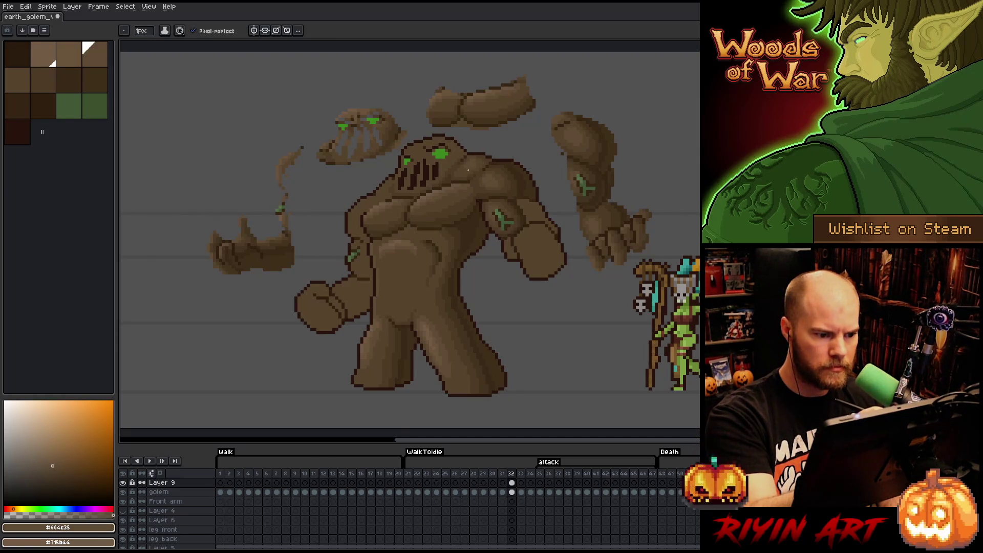
{"action": "left_click", "coordinate": [472, 160], "text": "alt"}
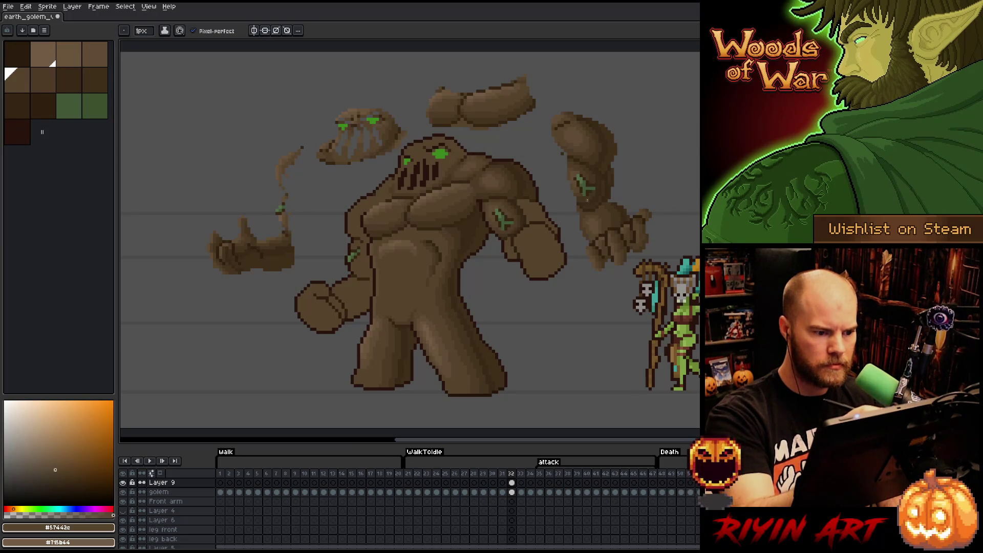
{"action": "key", "text": "Left"}
{"action": "key", "text": "Right"}
{"action": "key", "text": "Left"}
{"action": "key", "text": "Right"}
{"action": "key", "text": "Left"}
{"action": "key", "text": "Right"}
{"action": "key", "text": "Left"}
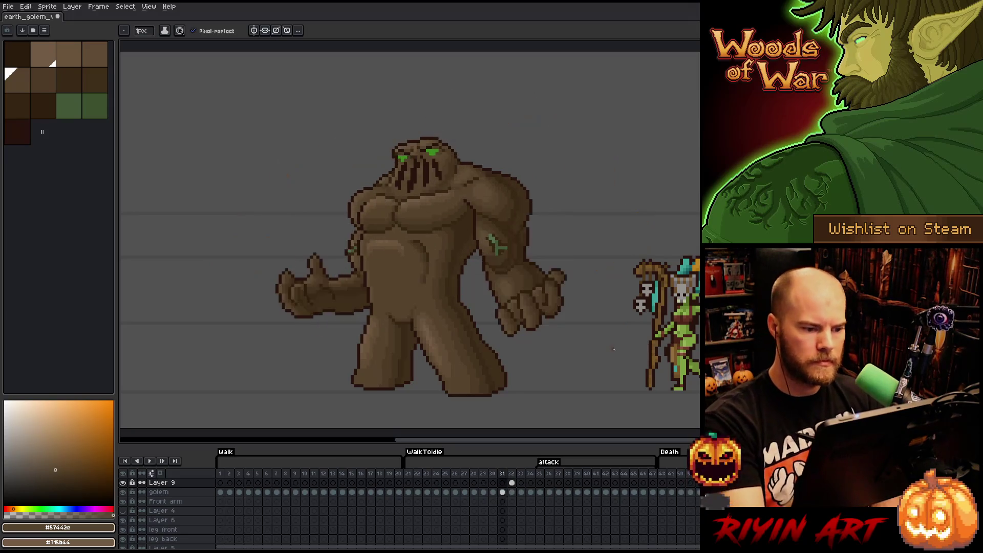
{"action": "key", "text": "Right"}
{"action": "key", "text": "Left"}
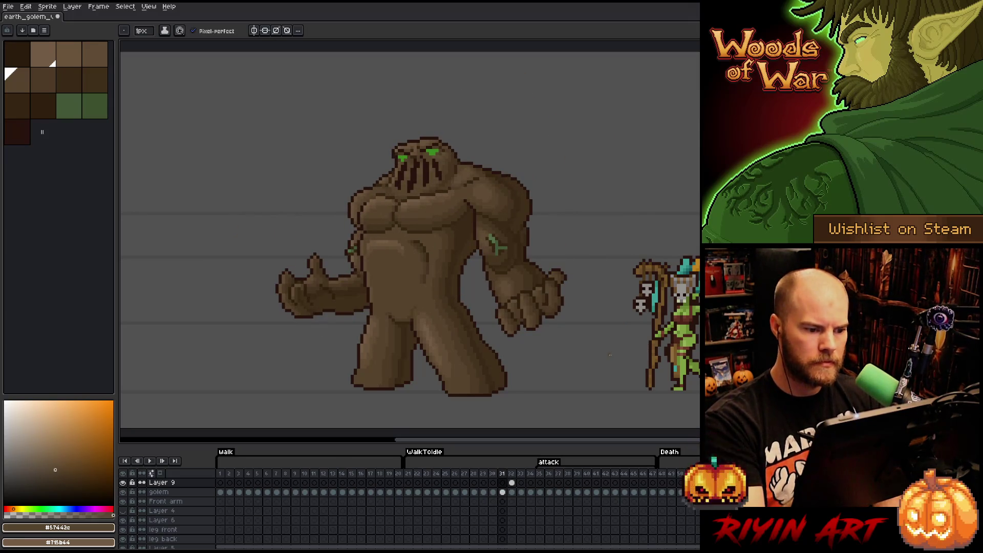
{"action": "key", "text": "Right"}
{"action": "key", "text": "Left"}
{"action": "key", "text": "Right"}
{"action": "key", "text": "Left"}
{"action": "key", "text": "Right"}
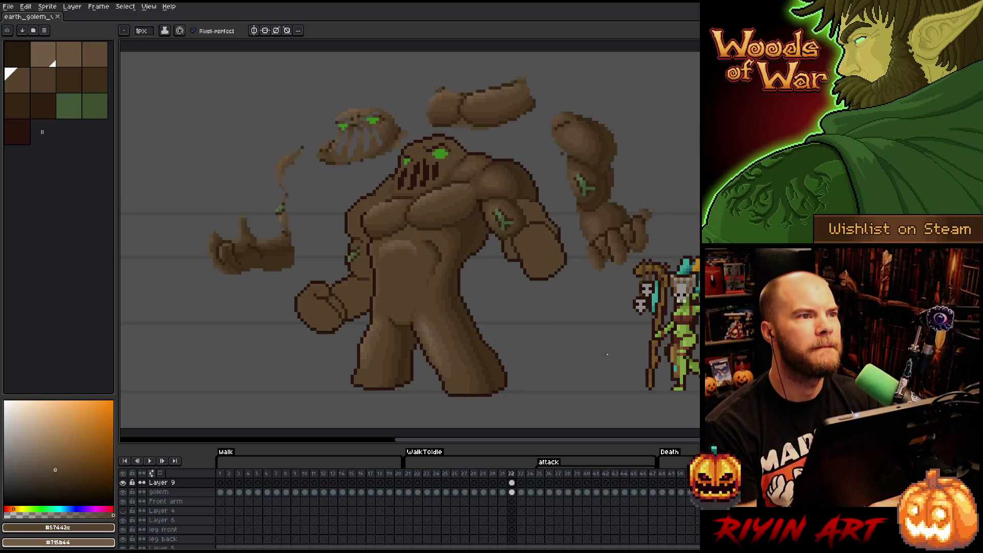
{"action": "key", "text": "Left"}
{"action": "key", "text": "Right"}
{"action": "key", "text": "Right"}
{"action": "key", "text": "Left"}
{"action": "key", "text": "Right"}
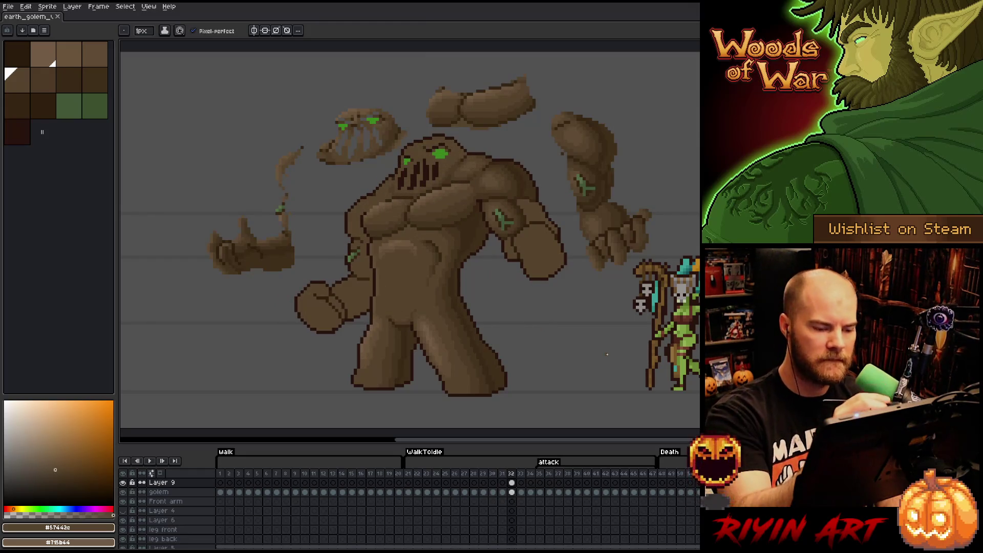
{"action": "left_click", "coordinate": [527, 203], "text": "alt"}
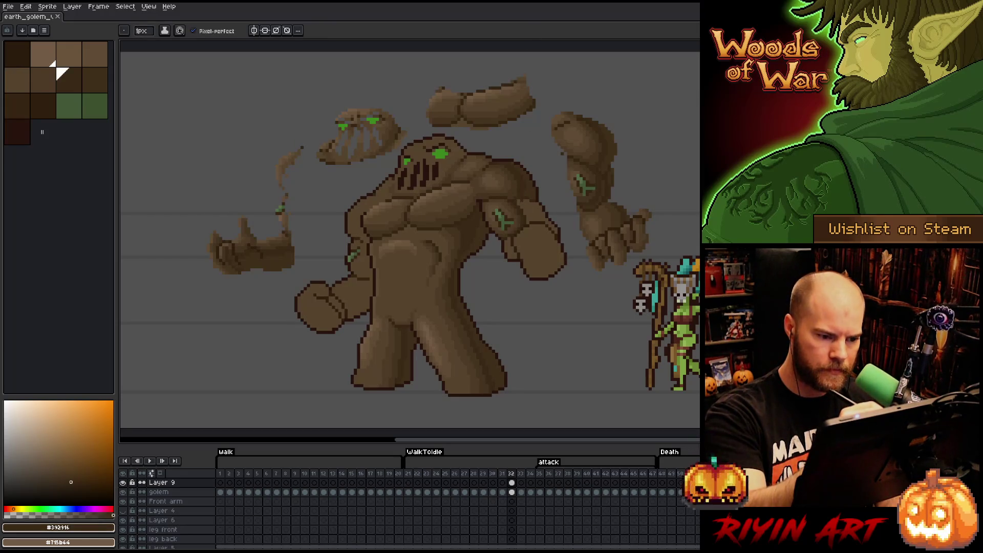
Add a dark shadow stroke on the golem's shoulder and fill it, sampling arm browns
{"action": "left_click_drag", "start_coordinate": [525, 202], "coordinate": [534, 220]}
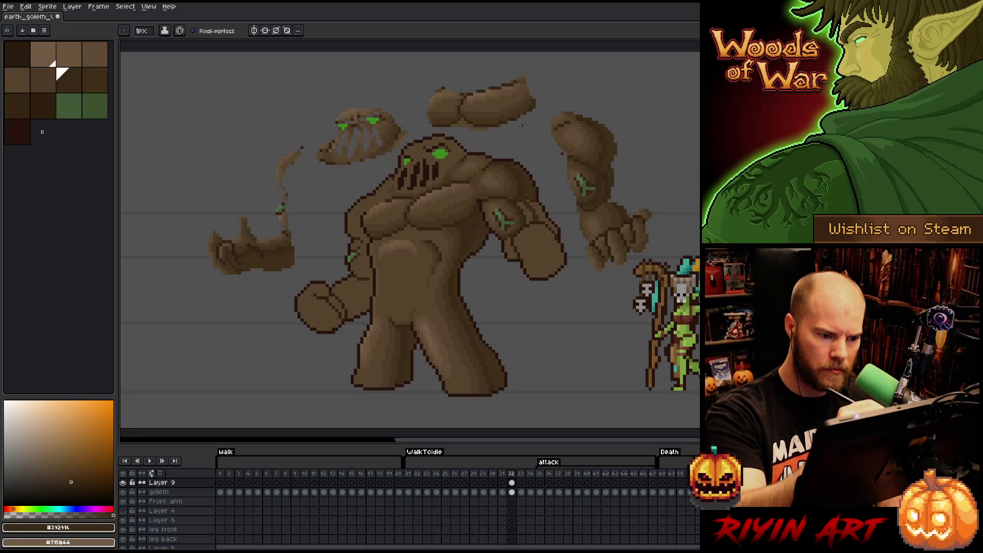
{"action": "key", "text": "g"}
{"action": "left_click", "coordinate": [528, 201], "text": "alt"}
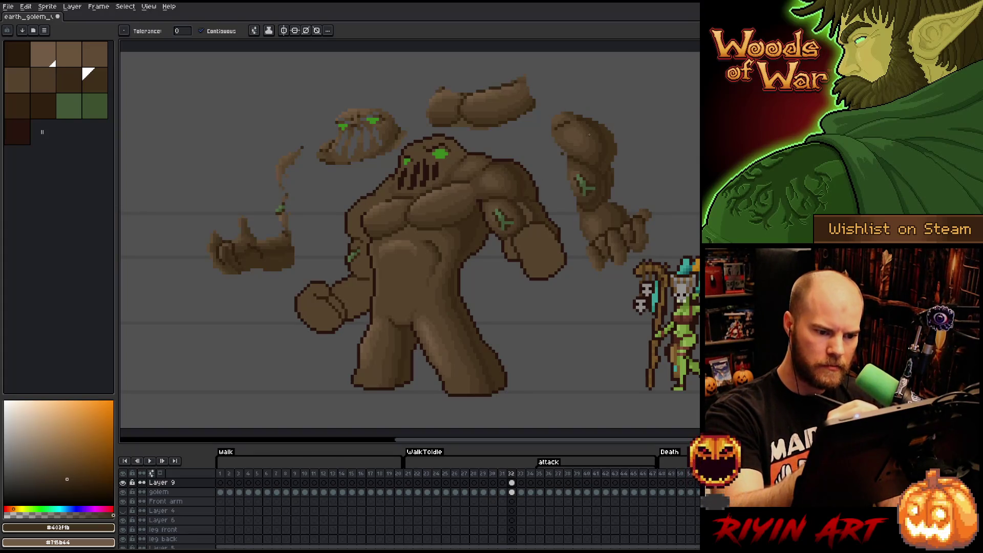
{"action": "key", "text": "b"}
{"action": "left_click", "coordinate": [534, 204], "text": "alt"}
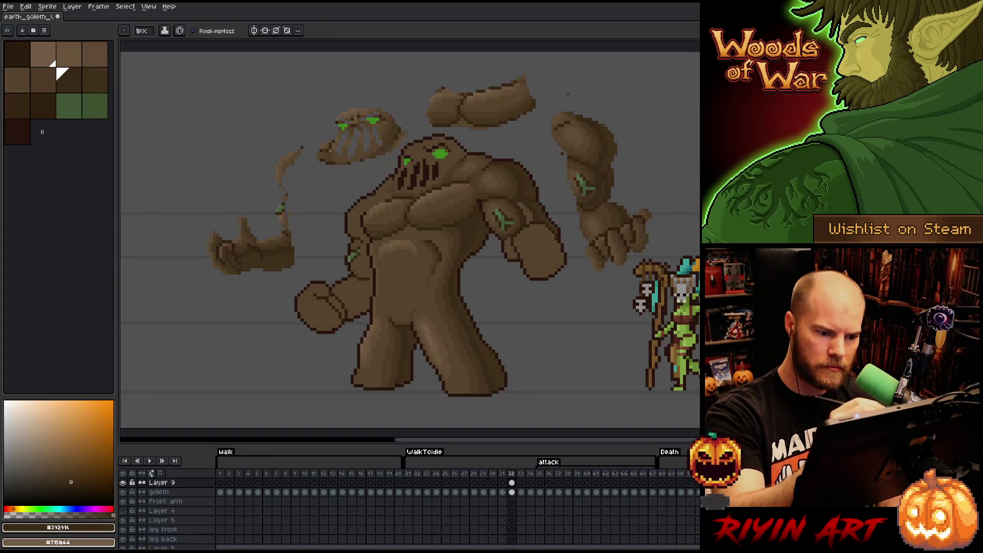
{"action": "left_click", "coordinate": [612, 183], "text": "alt"}
{"action": "left_click", "coordinate": [620, 214], "text": "alt"}
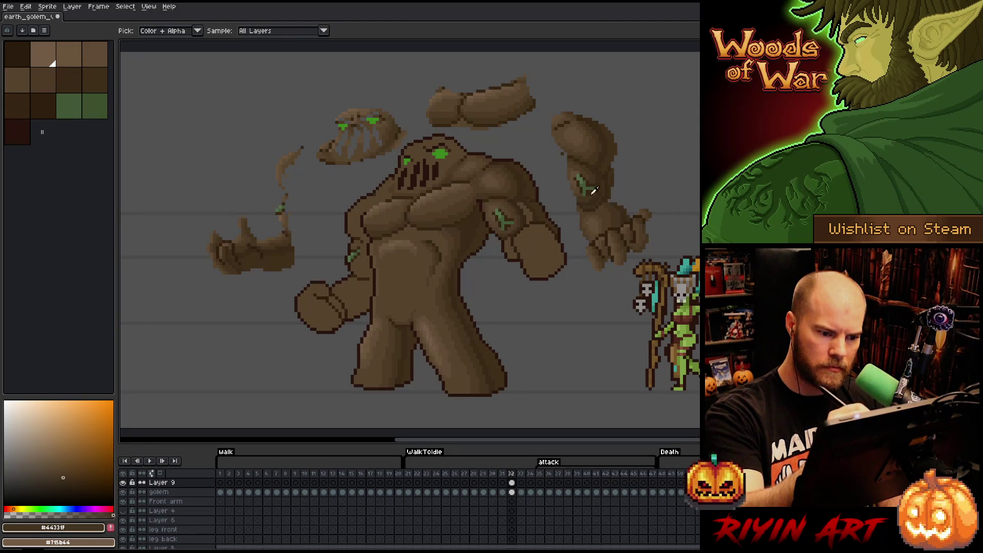
Fill darker shadow areas on the shoulder using the mid-dark and darkest browns
{"action": "key", "text": "g"}
{"action": "key", "text": "b"}
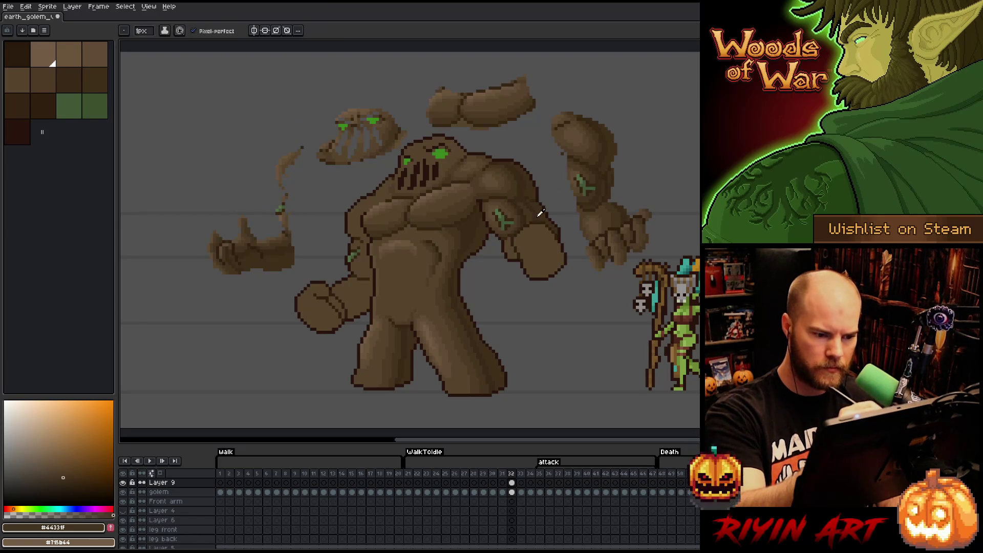
{"action": "left_click", "coordinate": [531, 206], "text": "alt"}
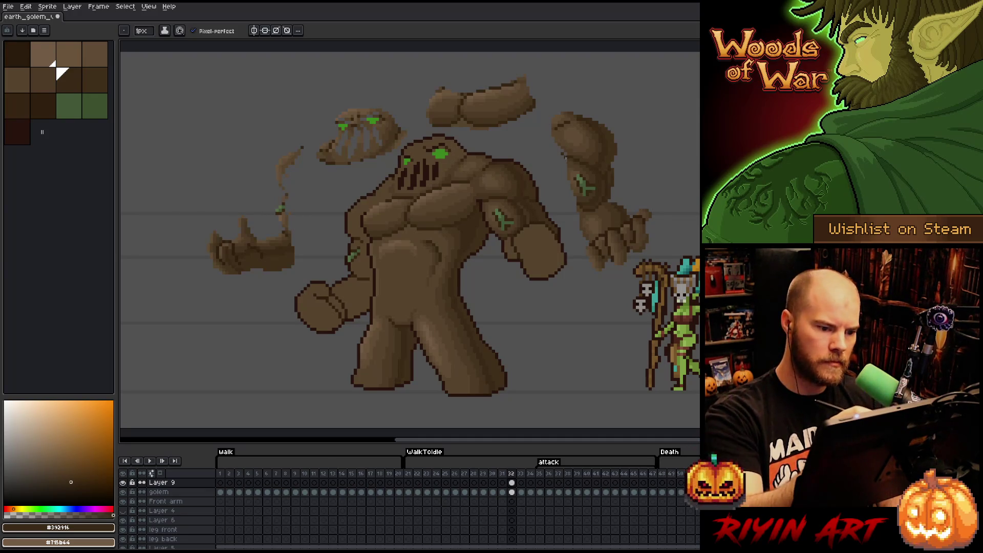
{"action": "left_click", "coordinate": [526, 220], "text": "alt"}
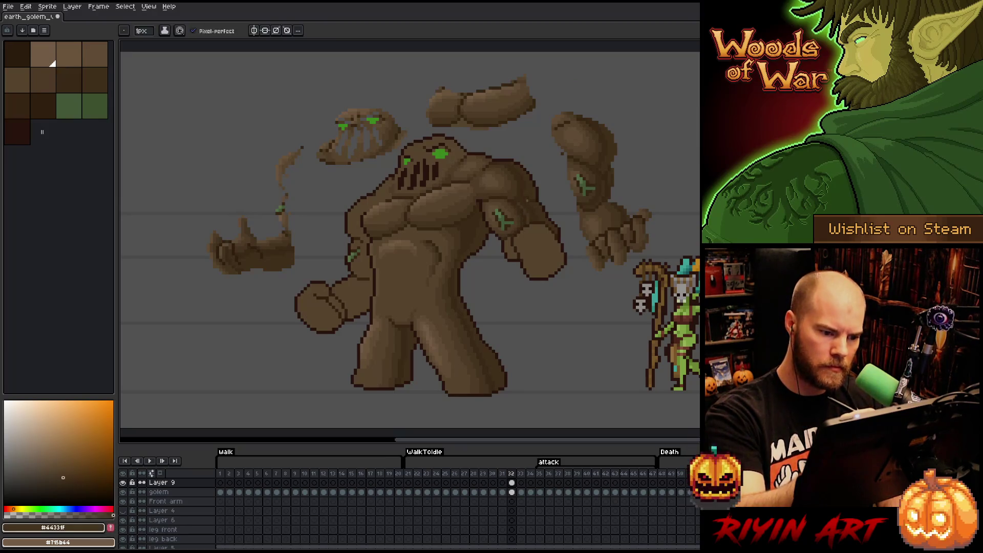
{"action": "key", "text": "g"}
{"action": "left_click", "coordinate": [526, 212], "text": "alt"}
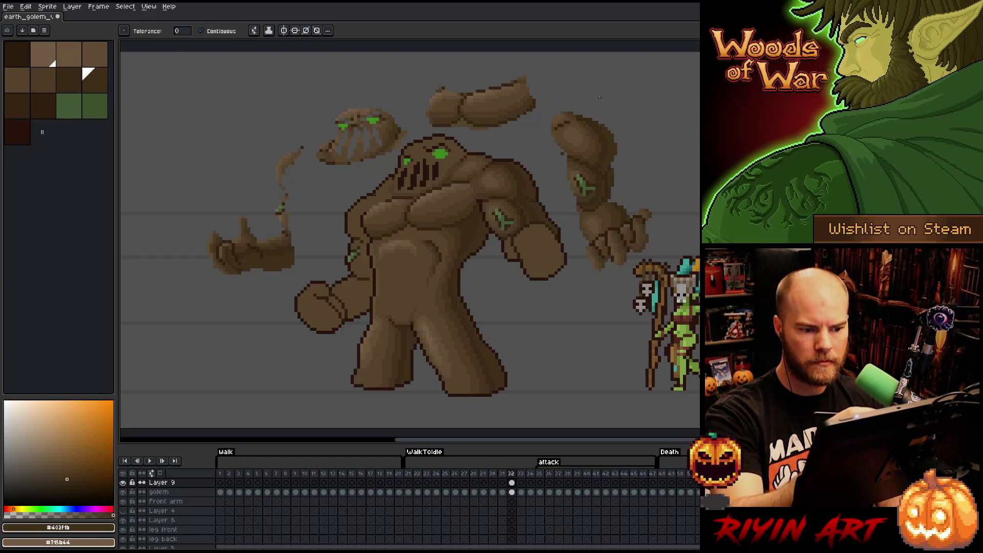
{"action": "key", "text": "b"}
{"action": "left_click", "coordinate": [547, 124], "text": "alt"}
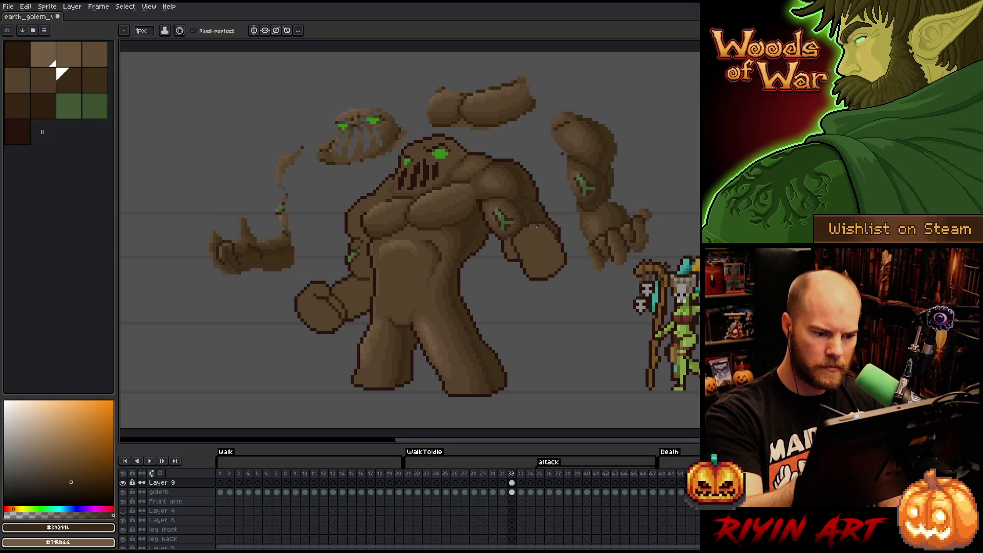
Darken the edge of the golem's right arm and pick mid-dark arm browns
{"action": "left_click_drag", "start_coordinate": [539, 225], "coordinate": [557, 264]}
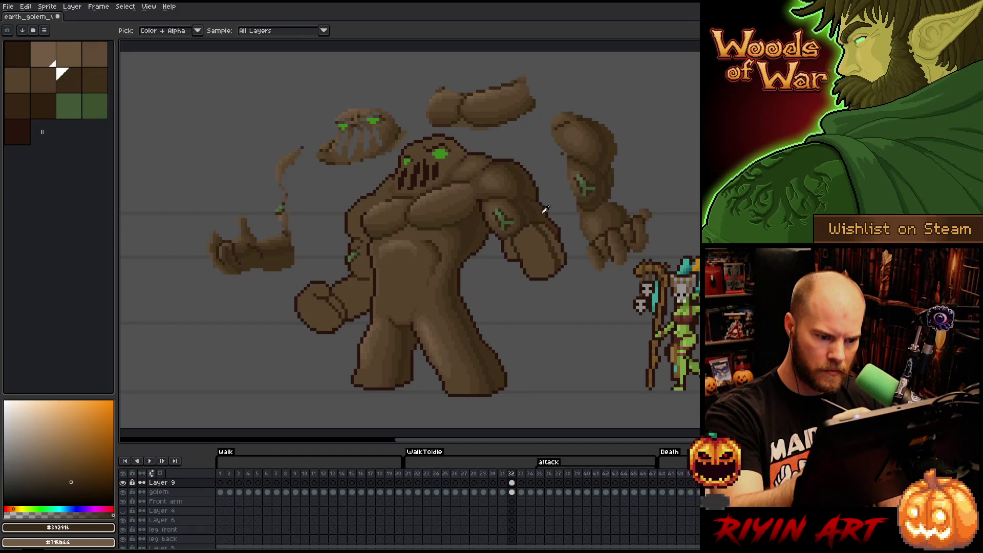
{"action": "left_click", "coordinate": [555, 251], "text": "alt"}
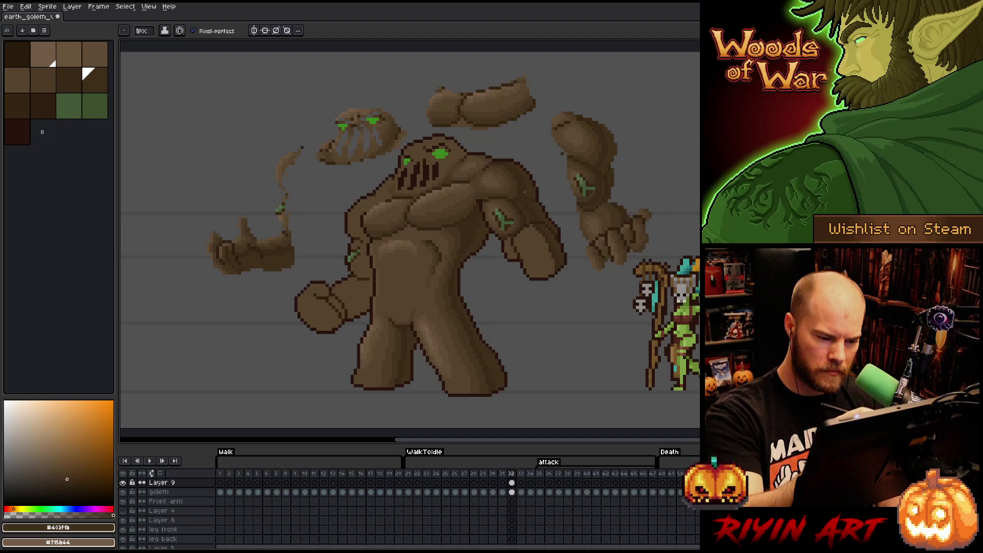
{"action": "left_click", "coordinate": [522, 212], "text": "alt"}
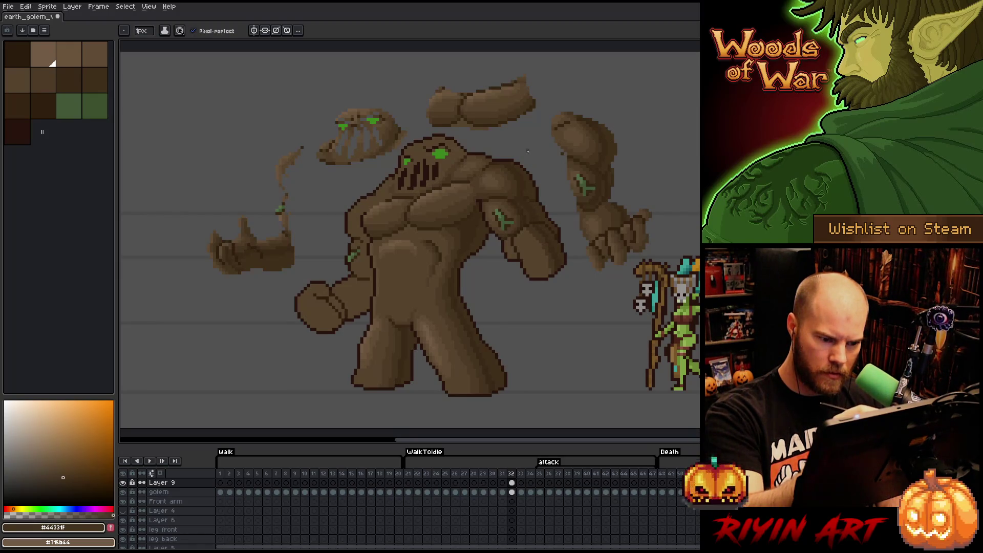
{"action": "left_click", "coordinate": [521, 214], "text": "alt"}
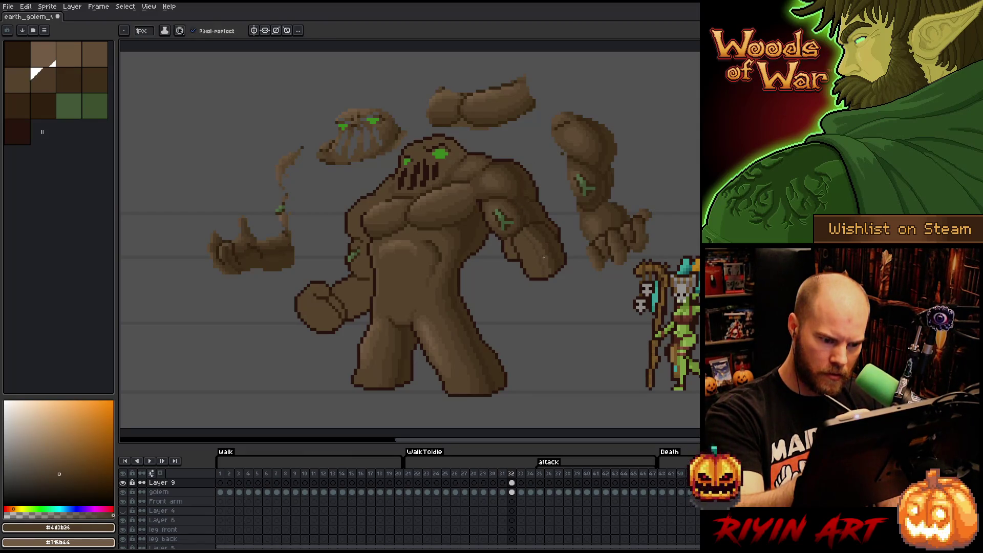
{"action": "key", "text": "g"}
{"action": "key", "text": "b"}
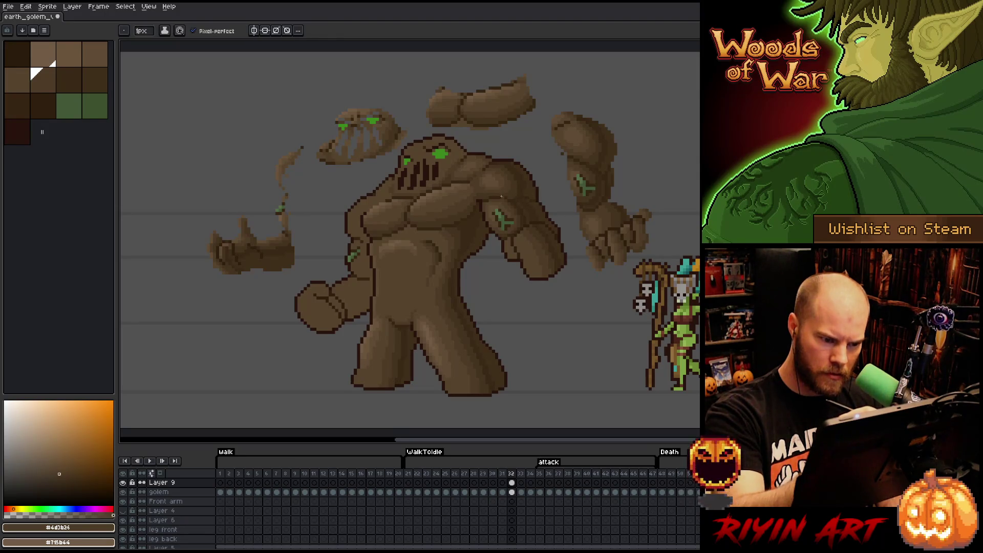
Shade the arm alternating #604c35 and #57442c mid browns, then save the sprite
{"action": "left_click", "coordinate": [526, 258], "text": "alt"}
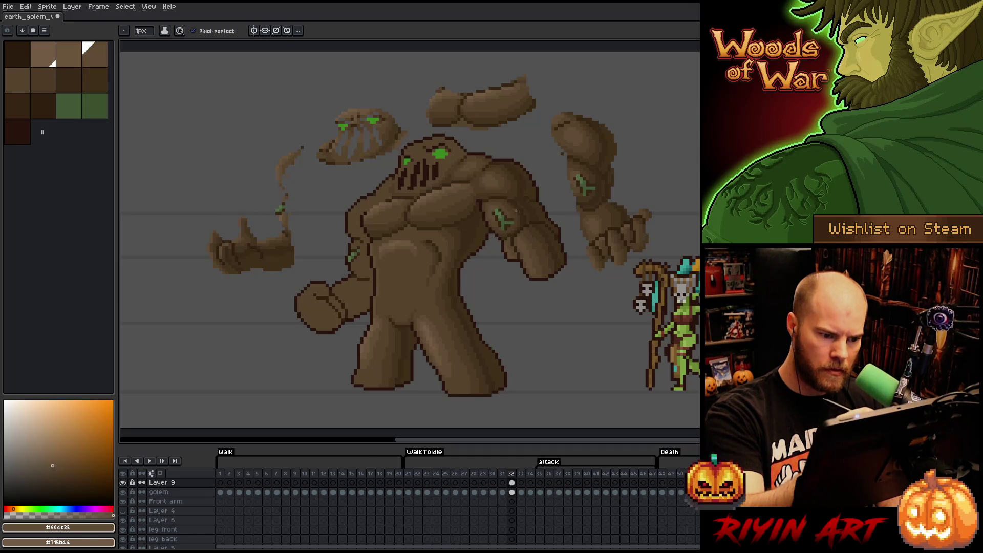
{"action": "left_click", "coordinate": [536, 226], "text": "alt"}
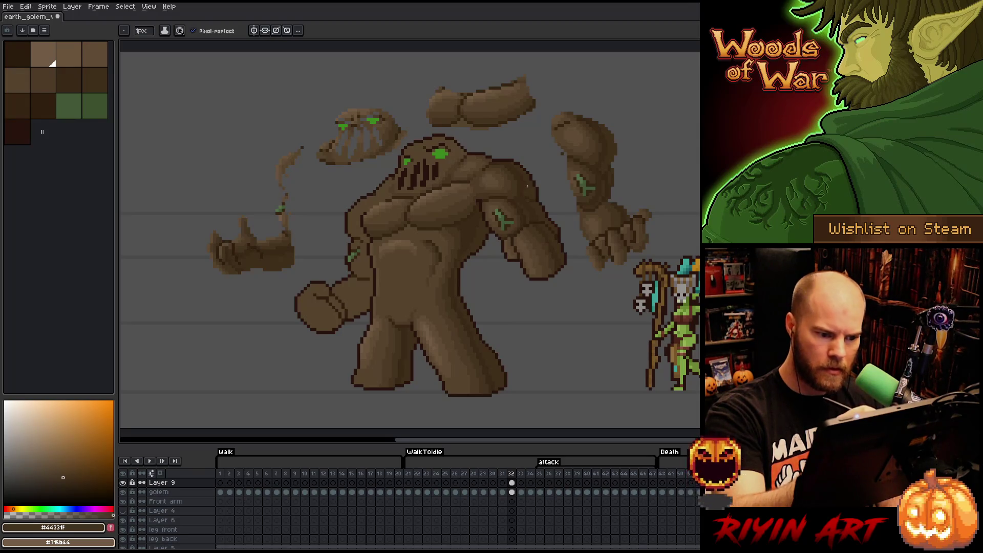
{"action": "left_click", "coordinate": [544, 252], "text": "alt"}
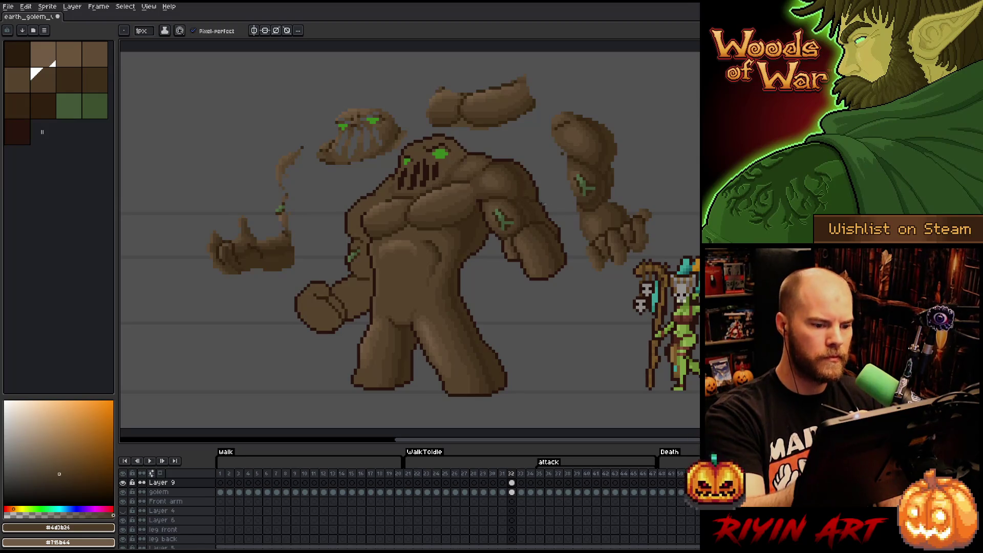
{"action": "left_click", "coordinate": [526, 258], "text": "alt"}
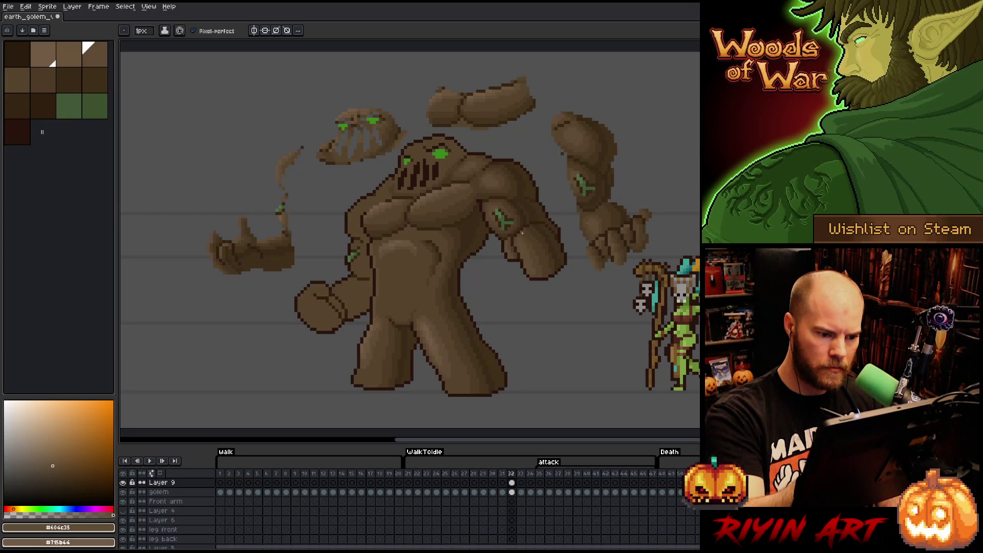
{"action": "left_click", "coordinate": [523, 237], "text": "alt"}
{"action": "left_click", "coordinate": [522, 231], "text": "alt"}
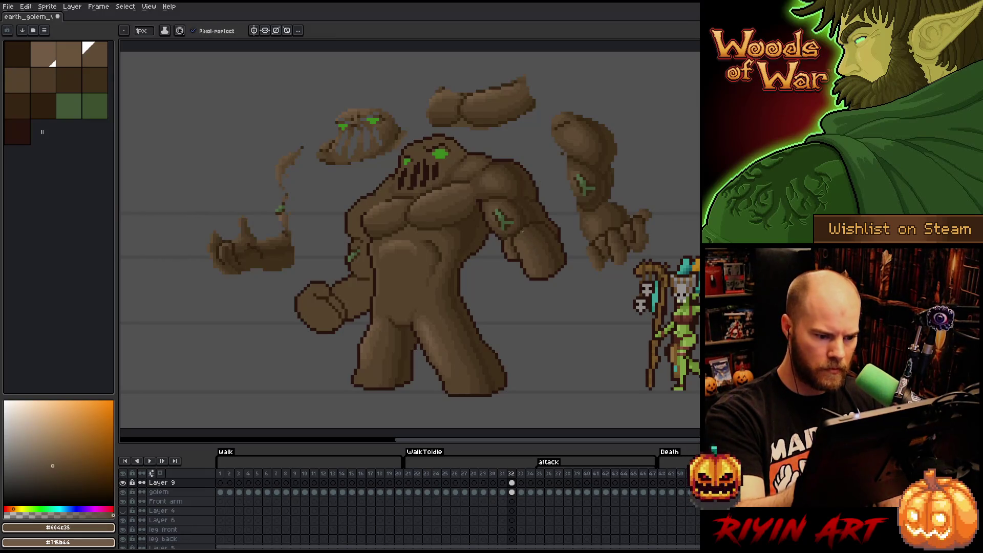
{"action": "left_click", "coordinate": [509, 238], "text": "alt"}
{"action": "key", "text": "ctrl+s"}
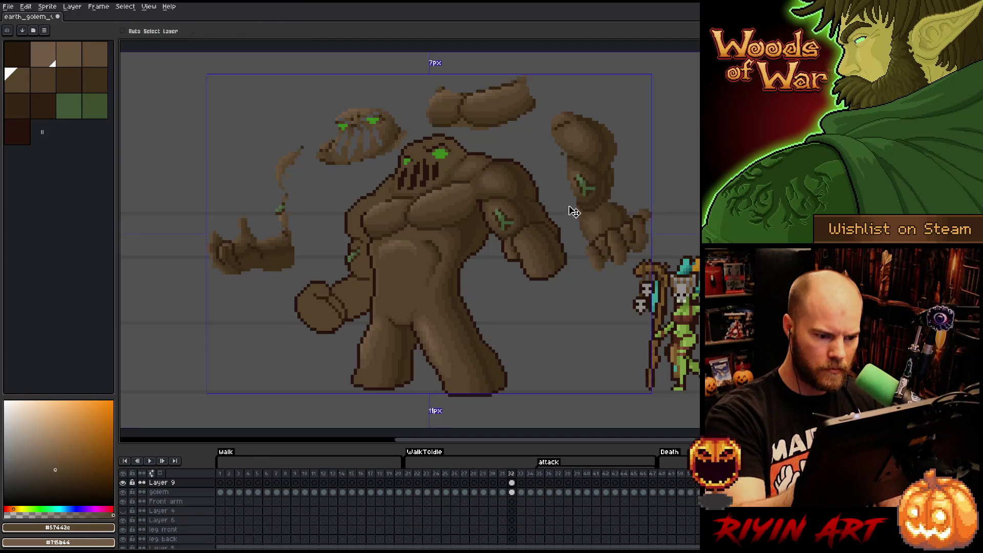
Add darker mid brown #57442c pixels to the arm and save the sprite
{"action": "left_click", "coordinate": [531, 219]}
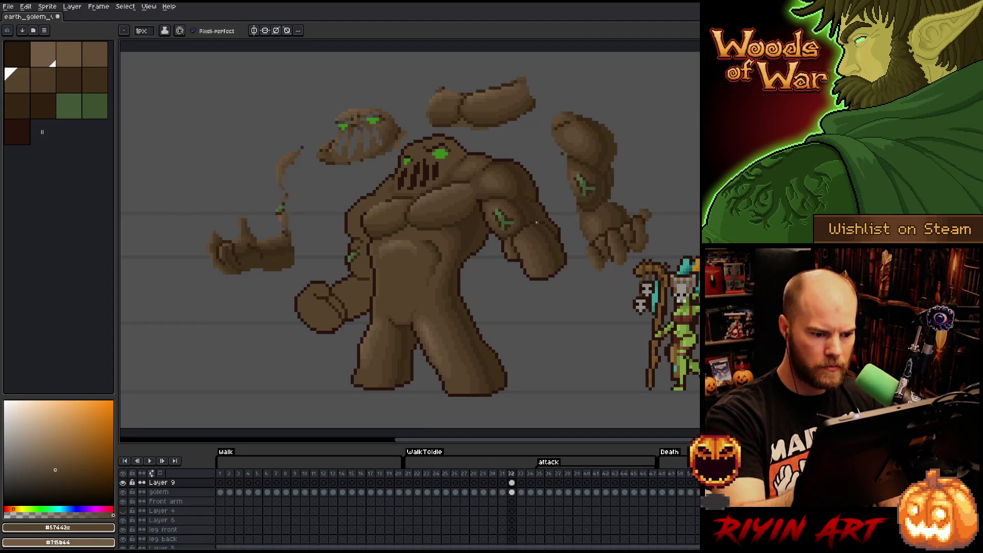
{"action": "left_click", "coordinate": [558, 243], "text": "alt"}
{"action": "key", "text": "ctrl+s"}
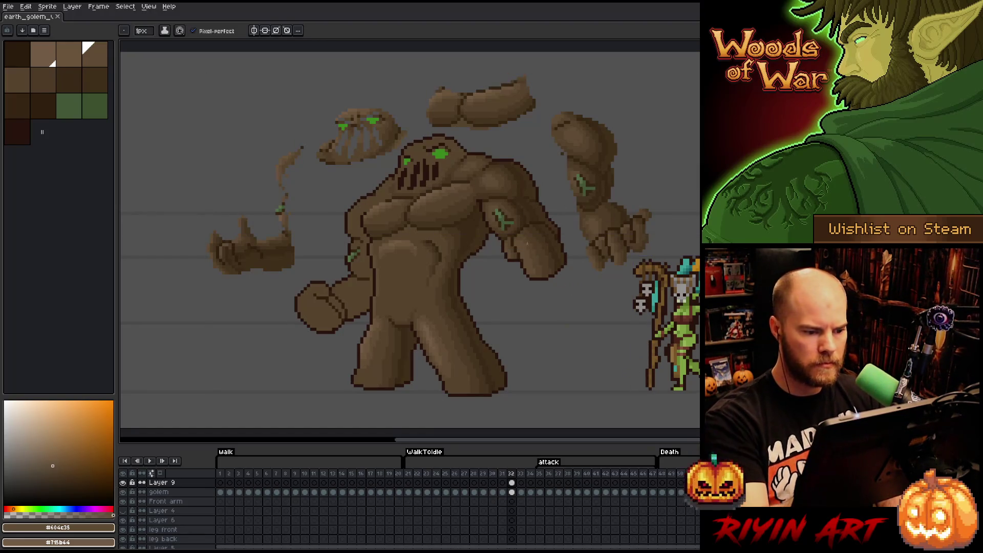
{"action": "left_click", "coordinate": [495, 222], "text": "alt"}
{"action": "left_click", "coordinate": [495, 222]}
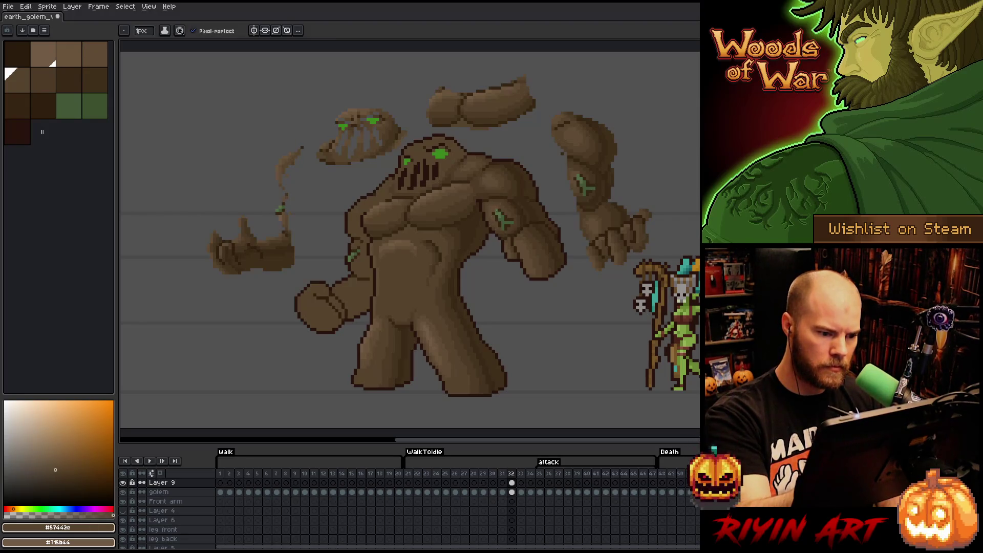
{"action": "key", "text": "ctrl+s"}
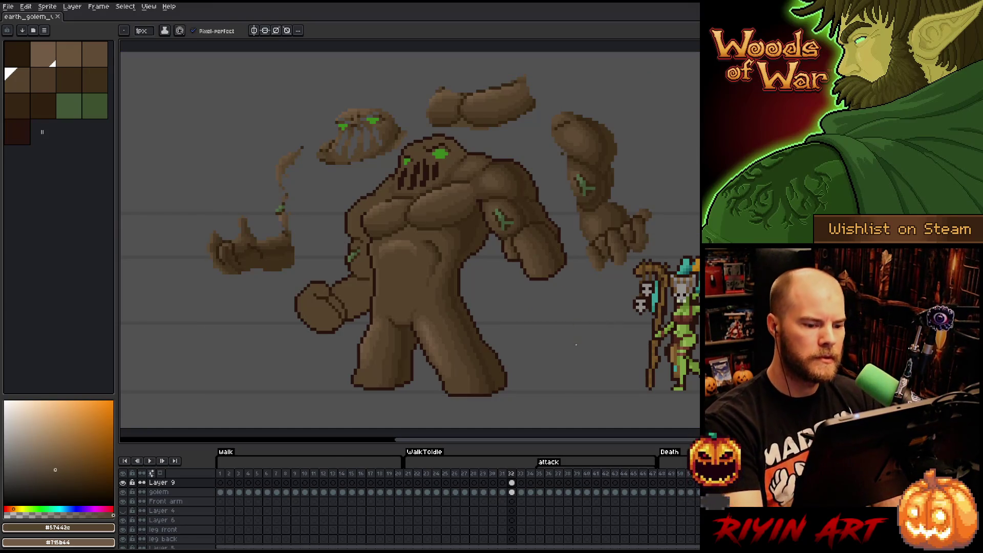
Cancel the stray transform and eyedrop the dark brown #392916 from the sprite
{"action": "key", "text": "ctrl+t"}
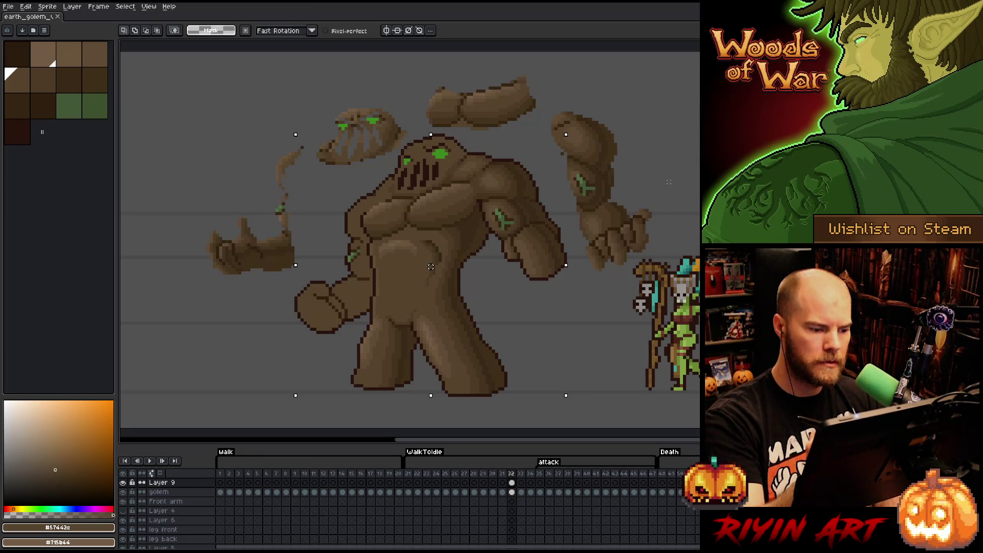
{"action": "key", "text": "i"}
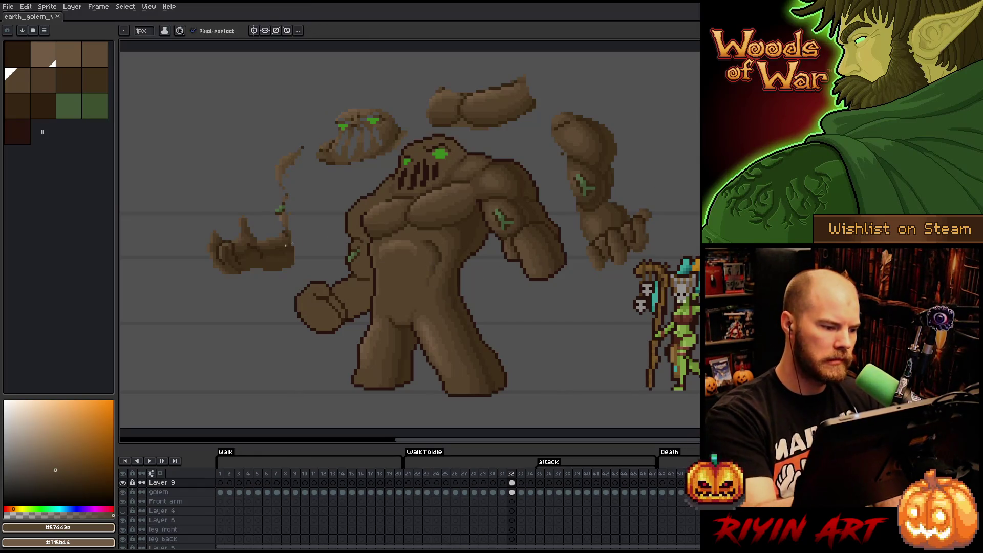
{"action": "left_click", "coordinate": [282, 248]}
Draw dark #392916 cracks on the forearm and lower fist, redoing the fist cracks once
{"action": "key", "text": "b"}
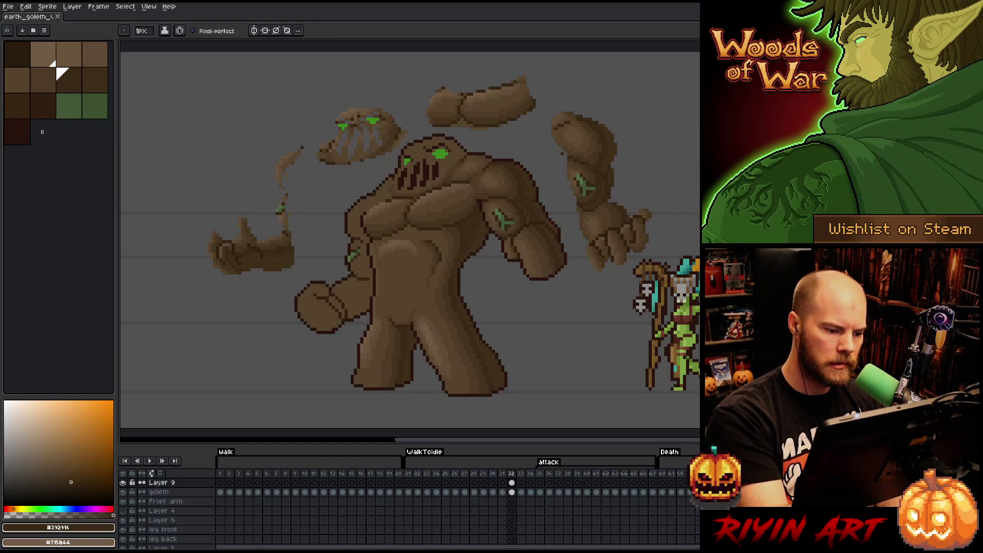
{"action": "key", "text": "Left"}
{"action": "key", "text": "Right"}
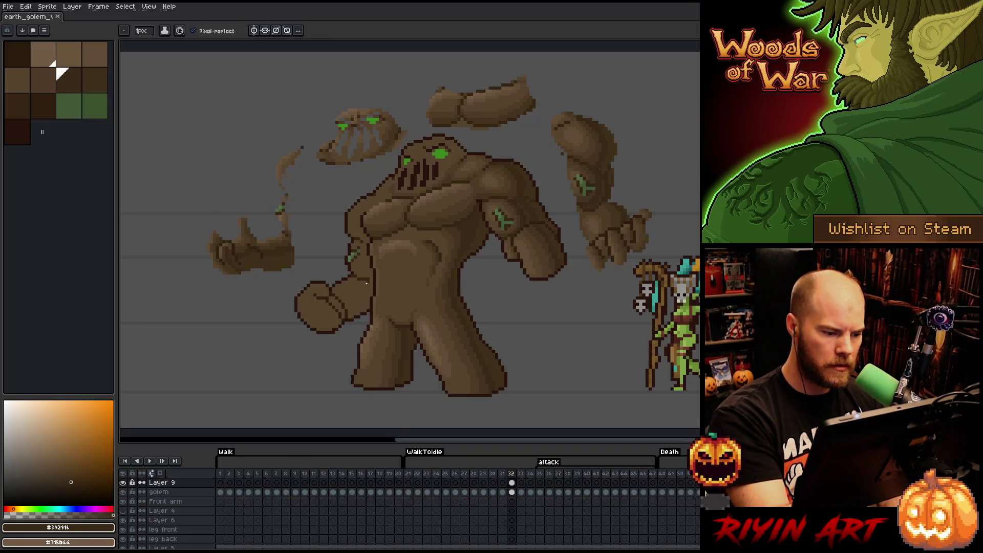
{"action": "left_click_drag", "start_coordinate": [361, 294], "coordinate": [342, 301]}
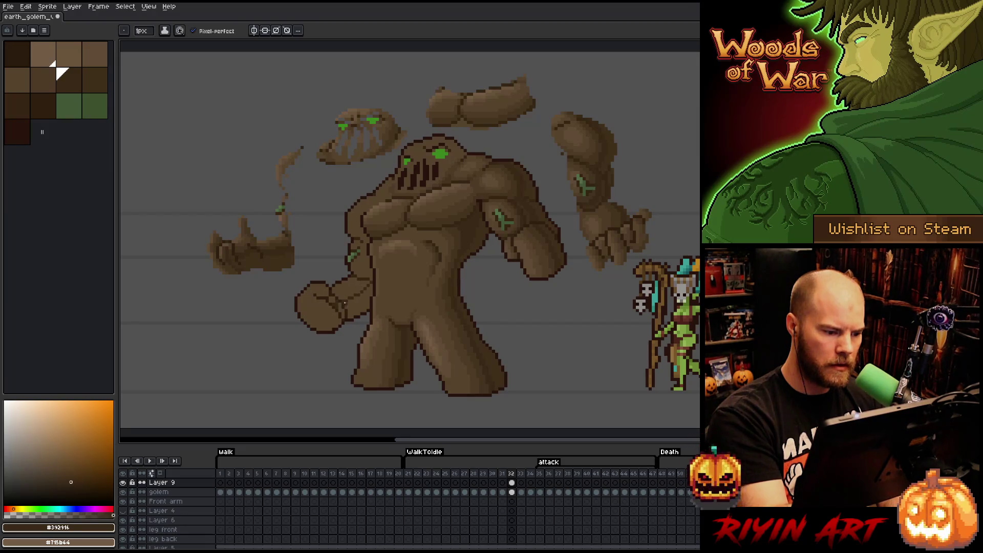
{"action": "left_click_drag", "start_coordinate": [327, 307], "coordinate": [319, 319]}
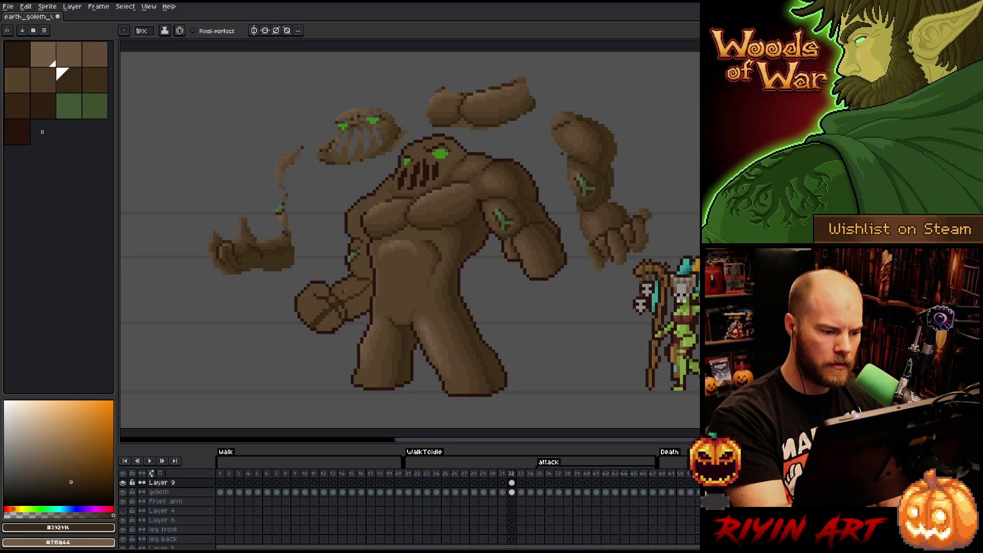
{"action": "key", "text": "ctrl+z"}
{"action": "left_click_drag", "start_coordinate": [323, 307], "coordinate": [318, 327]}
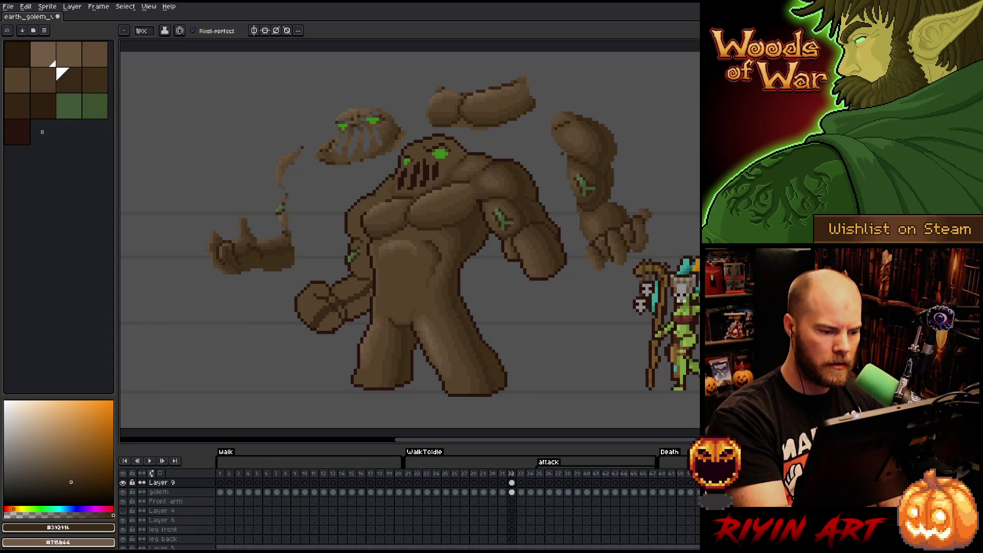
Extend a dark crack up the forearm and switch to another dark brown
{"action": "left_click_drag", "start_coordinate": [345, 299], "coordinate": [369, 286]}
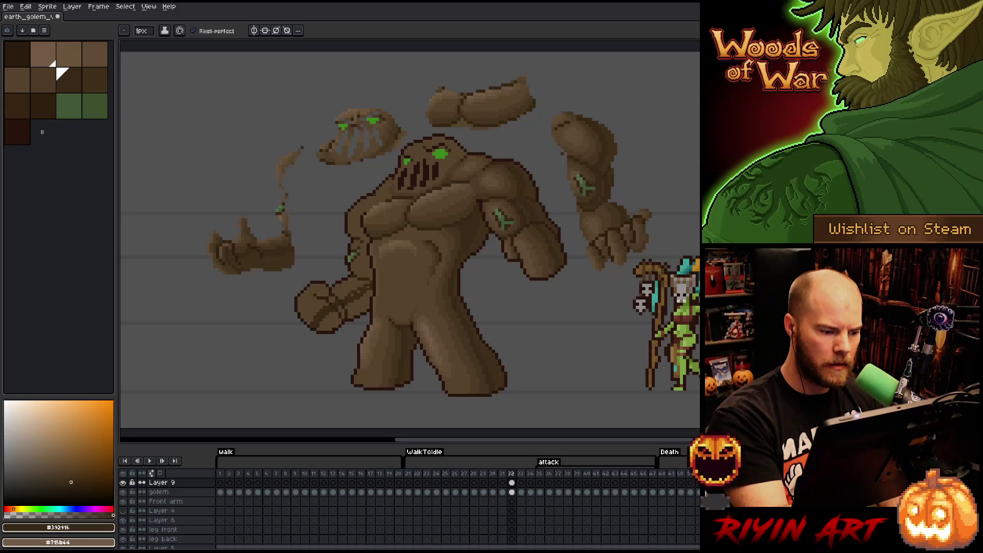
{"action": "left_click", "coordinate": [357, 293], "text": "alt"}
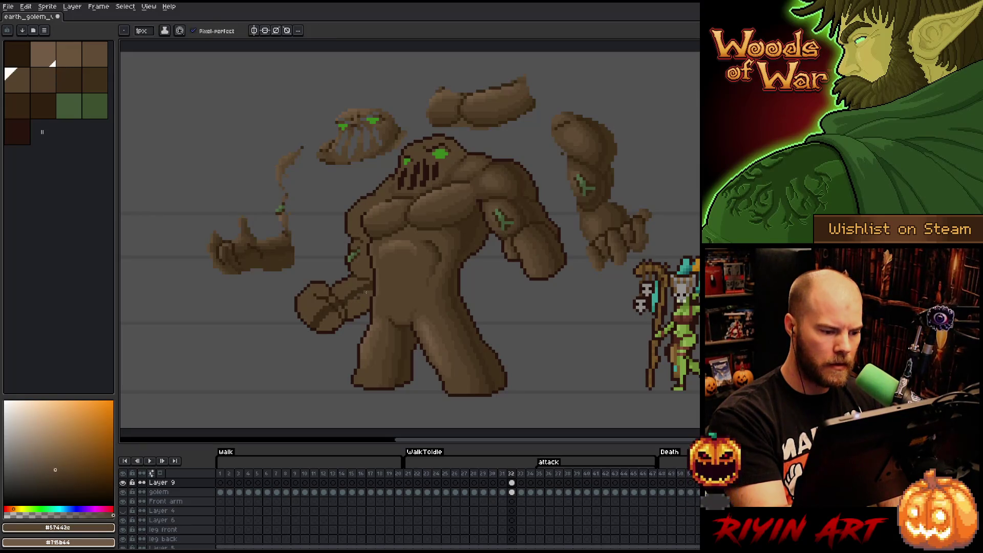
{"action": "left_click", "coordinate": [482, 236], "text": "alt"}
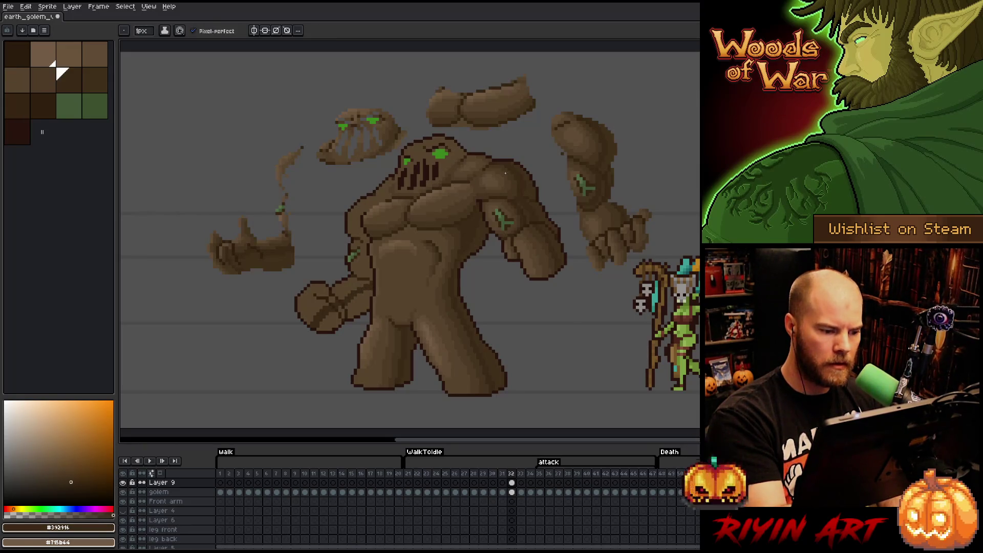
{"action": "left_click", "coordinate": [481, 236], "text": "alt"}
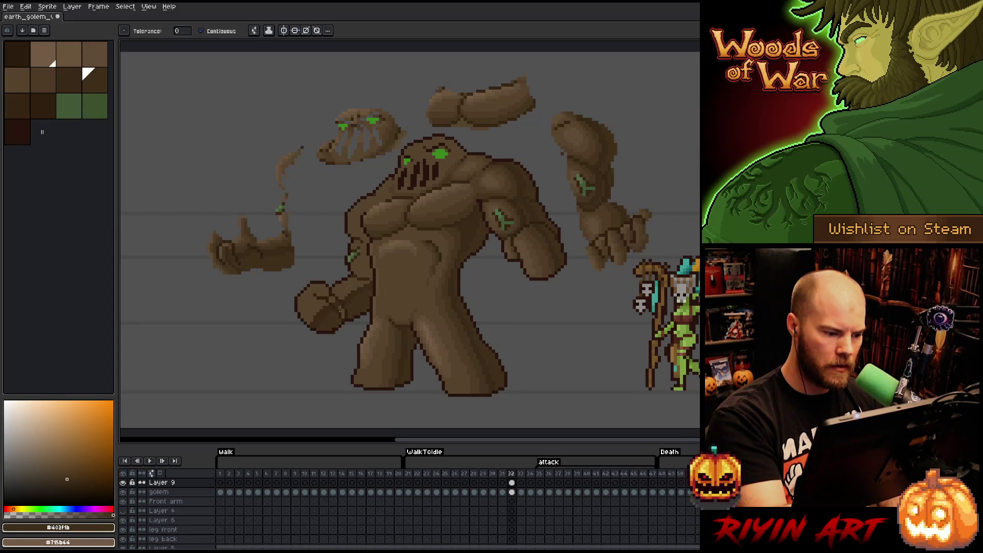
Shade frame 32 with an in-between and the darkest brown, then sample a mid-dark body brown
{"action": "key", "text": "b"}
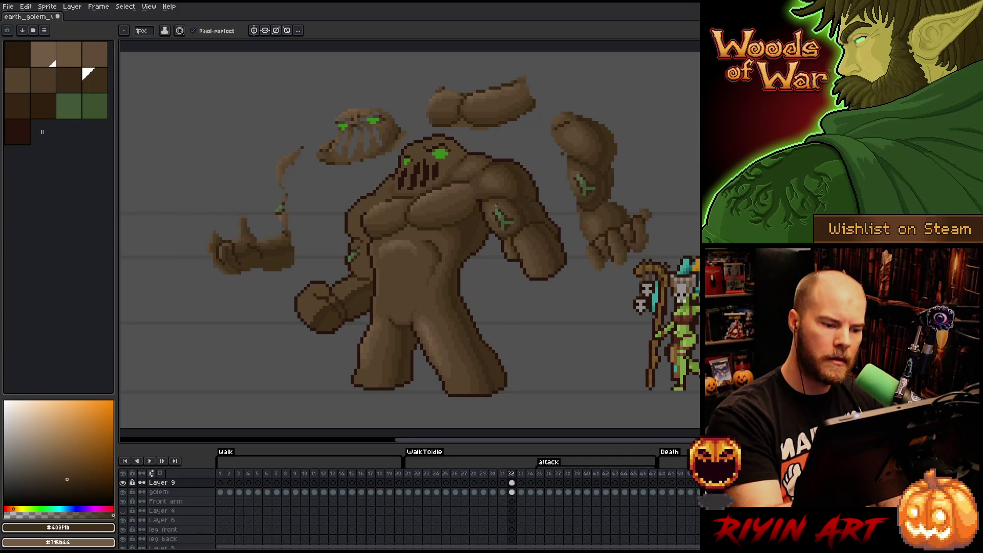
{"action": "left_click", "coordinate": [277, 241], "text": "alt"}
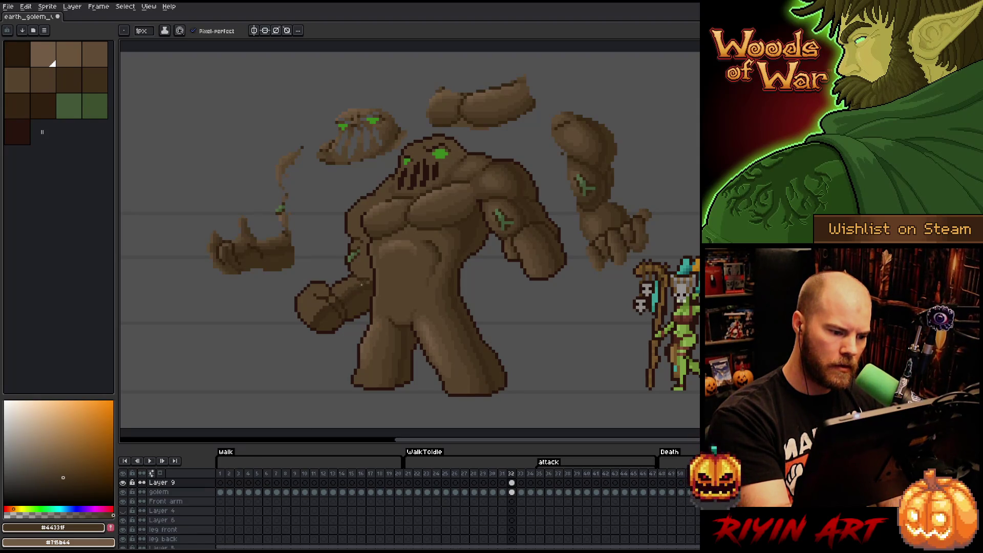
{"action": "left_click", "coordinate": [335, 300], "text": "alt"}
{"action": "left_click", "coordinate": [339, 291], "text": "alt"}
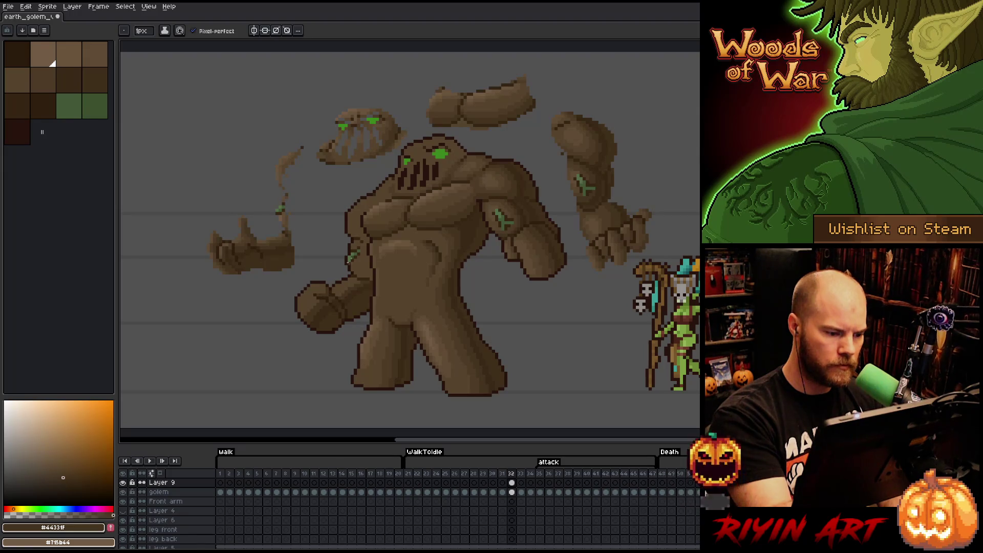
{"action": "key", "text": "i"}
{"action": "left_click", "coordinate": [545, 251], "text": "alt"}
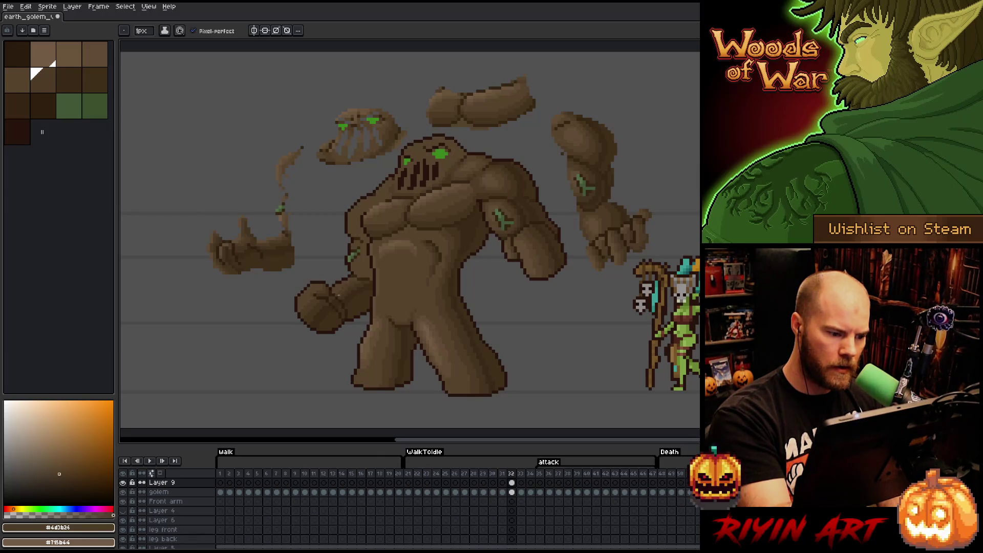
Alternate lighter and darker mid browns on the golem, end on #4d3b26, and go to frame 31
{"action": "key", "text": "i"}
{"action": "left_click", "coordinate": [539, 257]}
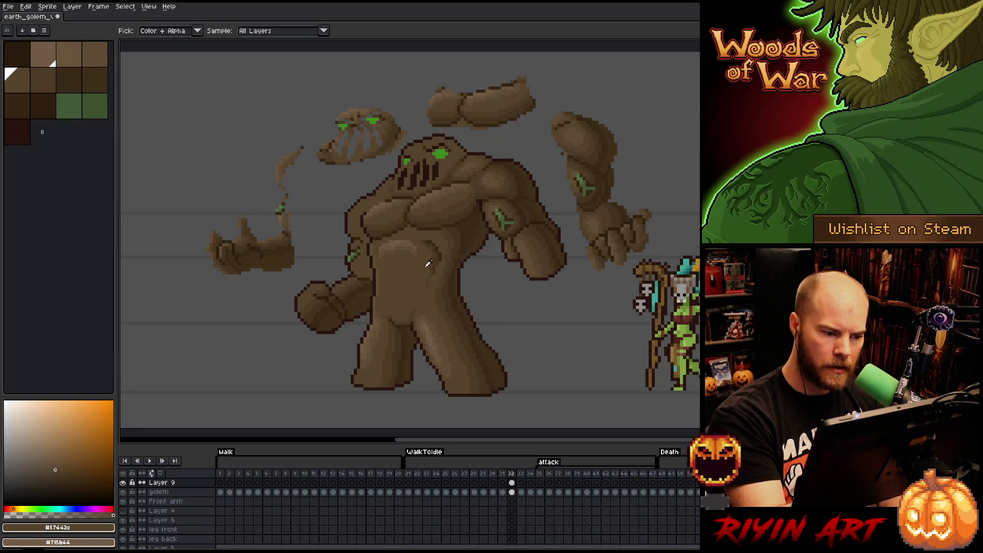
{"action": "key", "text": "b"}
{"action": "left_click", "coordinate": [541, 200], "text": "alt"}
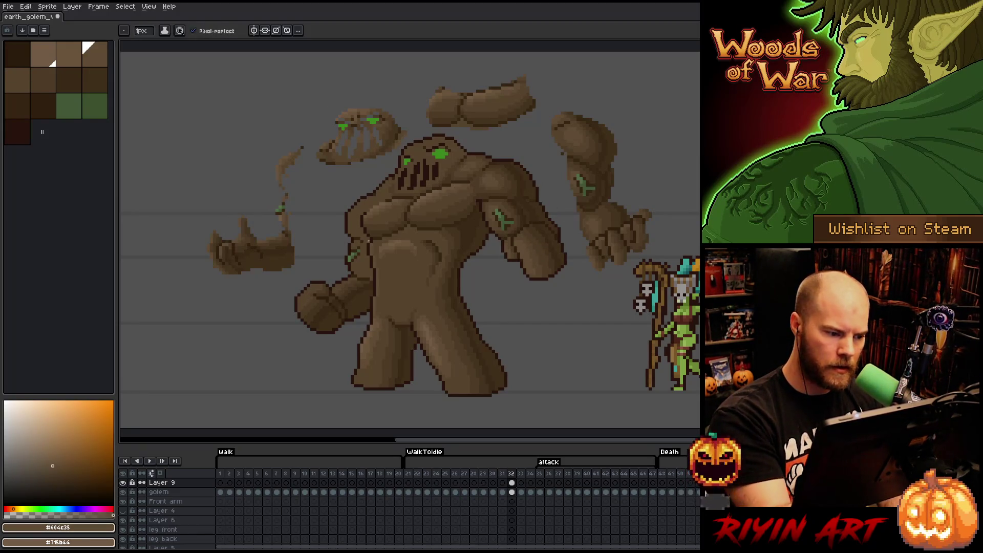
{"action": "left_click", "coordinate": [243, 236], "text": "alt"}
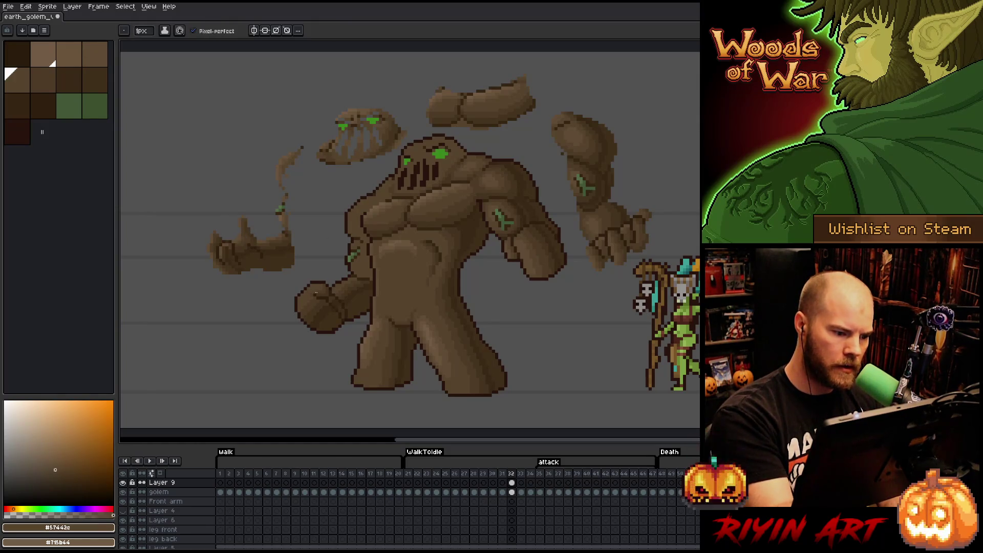
{"action": "left_click", "coordinate": [244, 231], "text": "alt"}
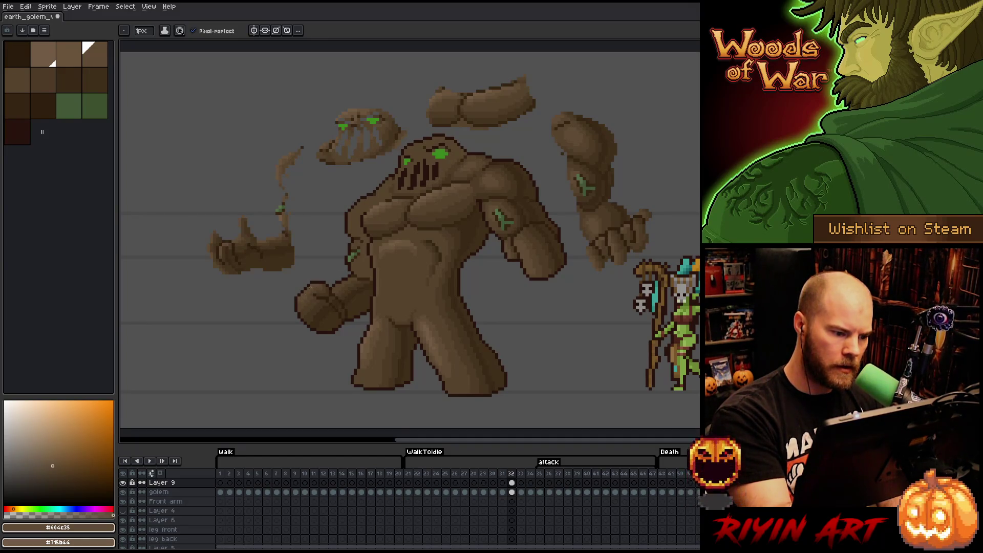
{"action": "left_click", "coordinate": [302, 302], "text": "alt"}
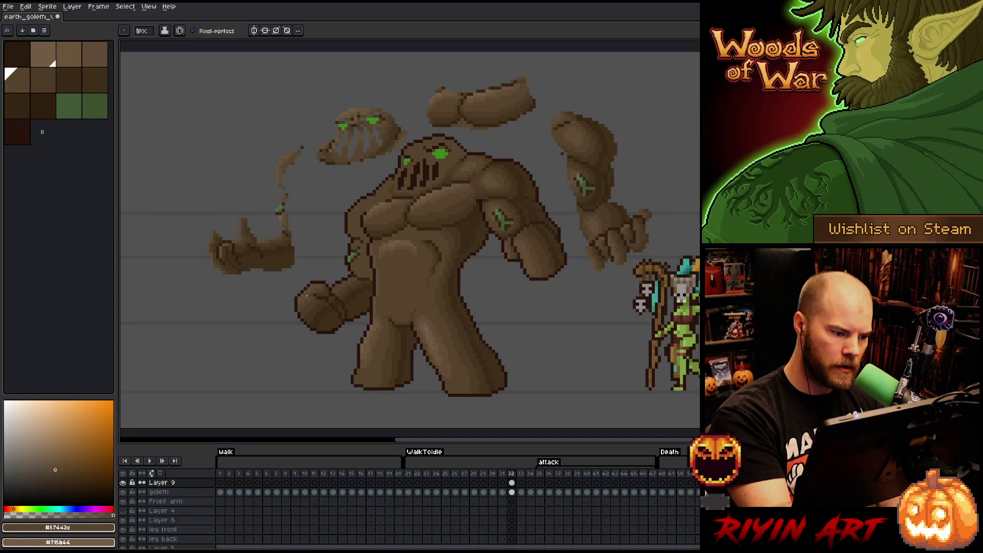
{"action": "left_click", "coordinate": [298, 292], "text": "alt"}
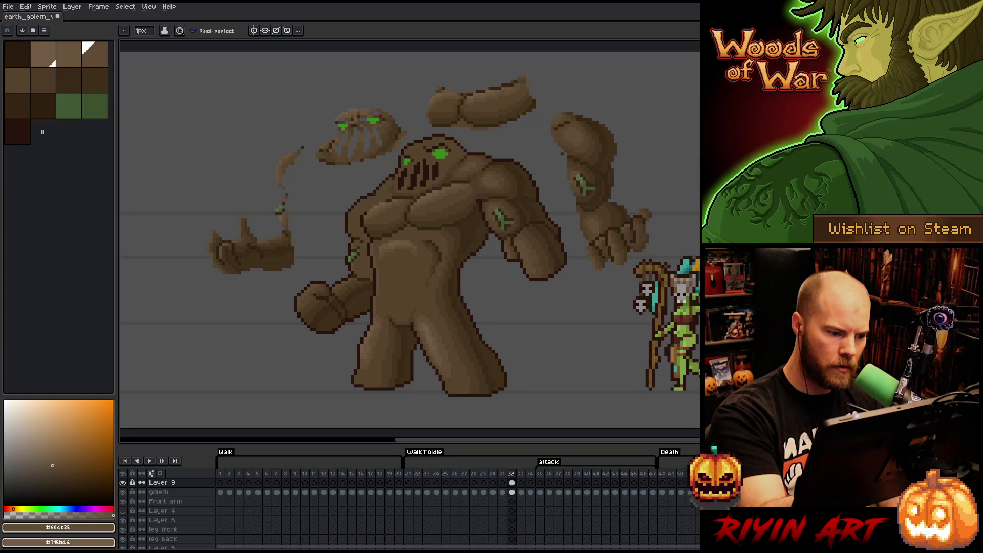
{"action": "left_click", "coordinate": [313, 299], "text": "alt"}
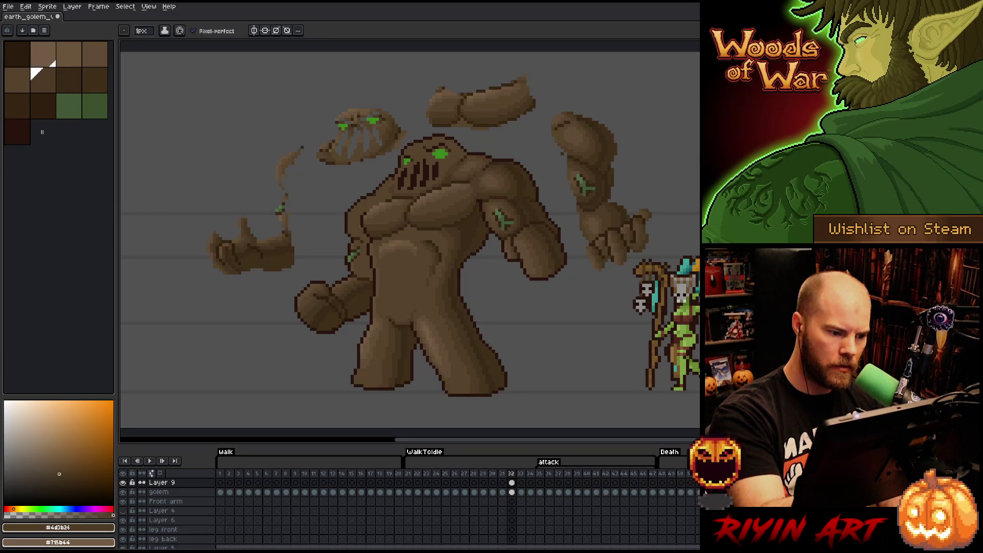
{"action": "key", "text": "comma"}
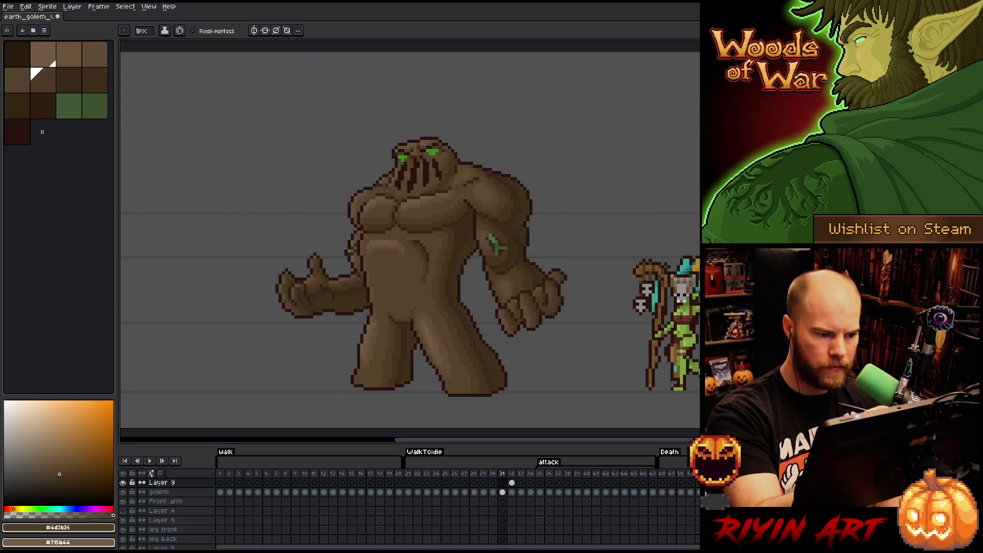
Compare frames 31 and 32 while choosing the lighter brown #715b44
{"action": "left_click", "coordinate": [358, 261], "text": "alt"}
{"action": "key", "text": "period"}
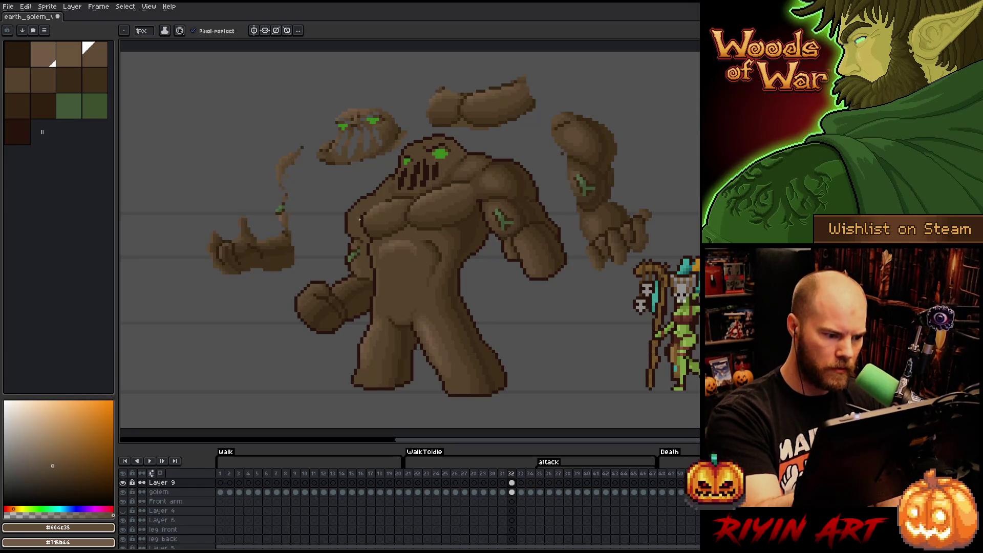
{"action": "key", "text": "comma"}
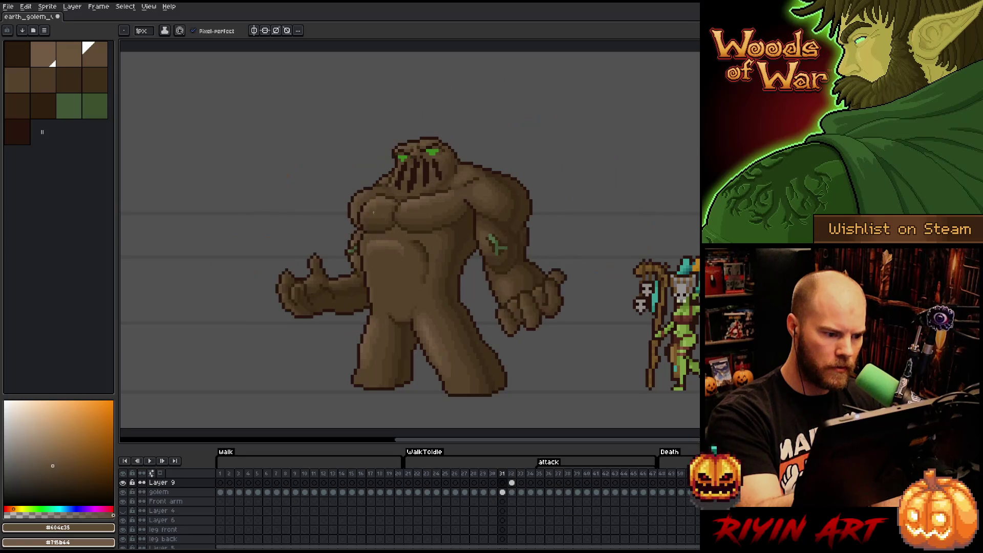
{"action": "key", "text": "period"}
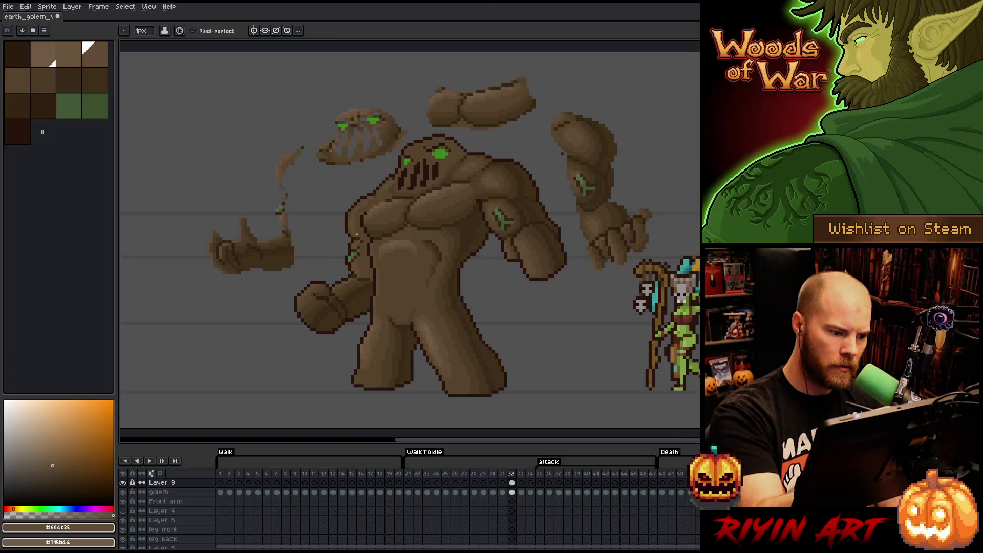
{"action": "key", "text": "comma"}
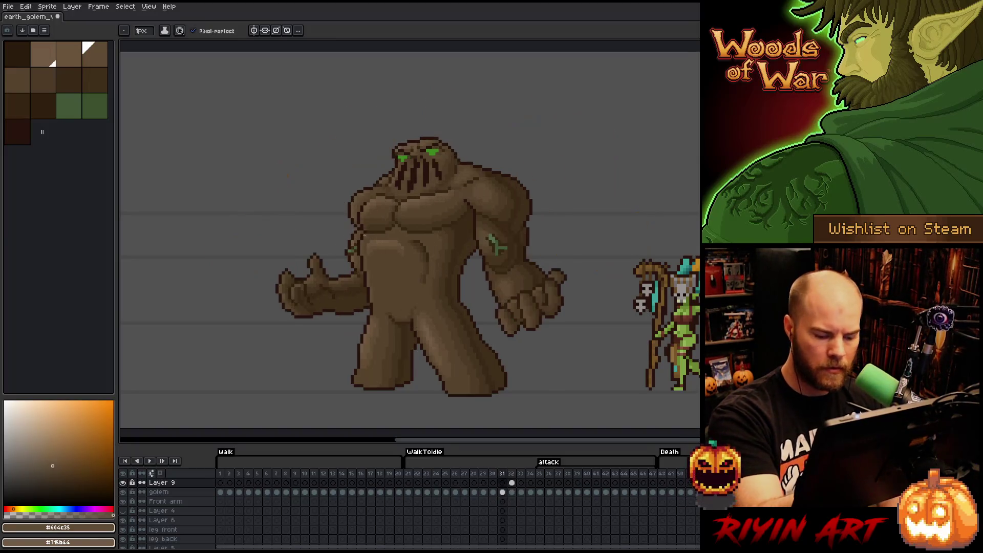
{"action": "left_click", "coordinate": [352, 251], "text": "alt"}
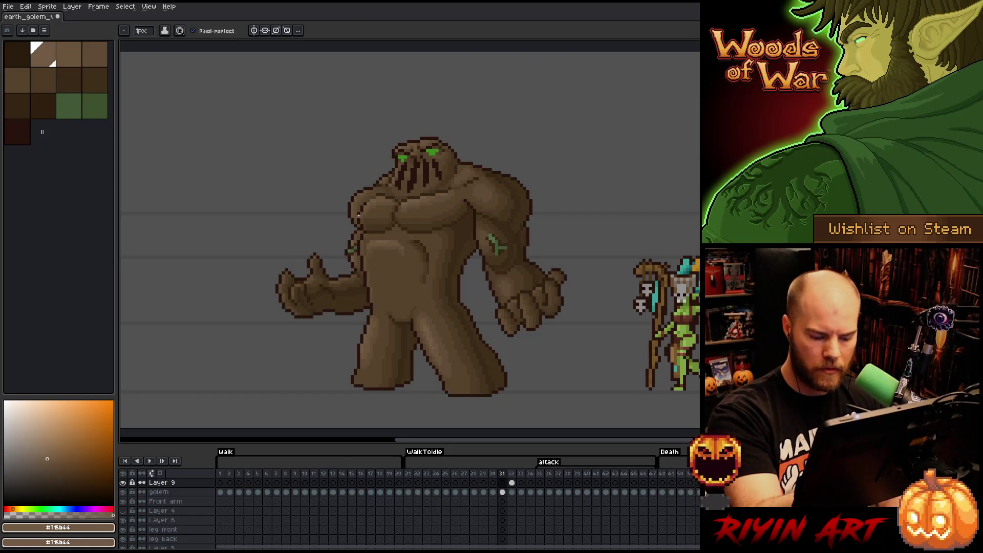
{"action": "key", "text": "period"}
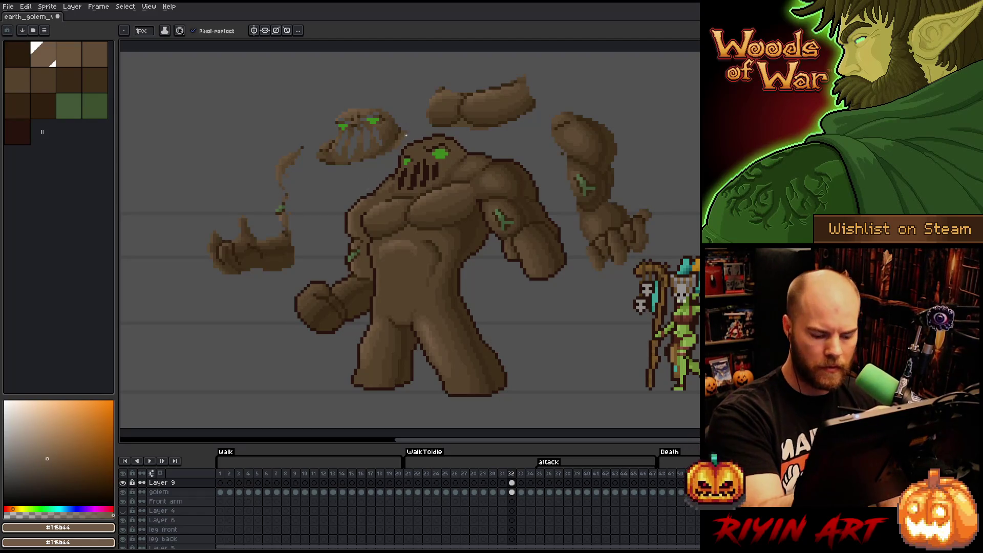
{"action": "key", "text": "comma"}
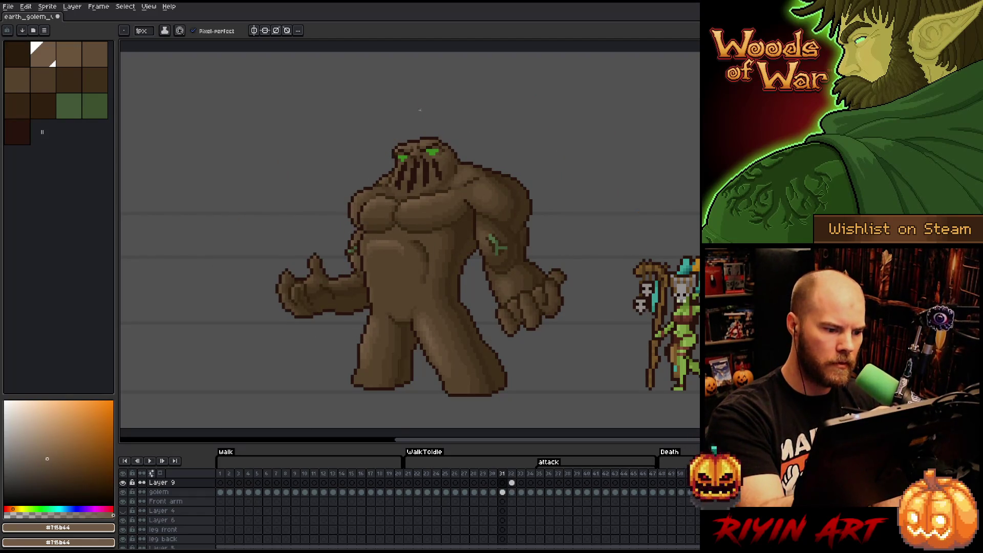
{"action": "key", "text": "period"}
Paint a #715b44 highlight pixel on the golem's chest in frame 31, then go to frame 30
{"action": "left_click", "coordinate": [352, 211], "text": "alt"}
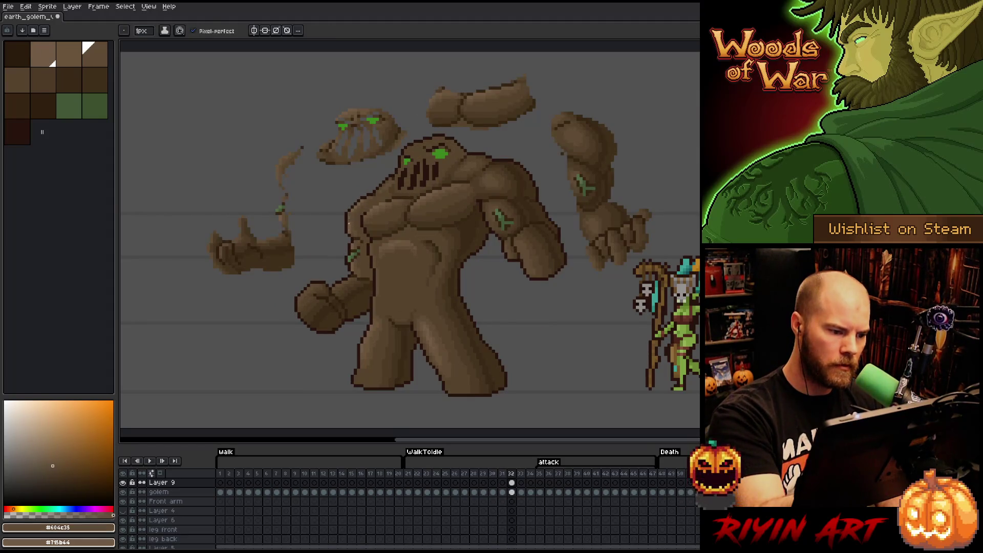
{"action": "left_click", "coordinate": [349, 210], "text": "alt"}
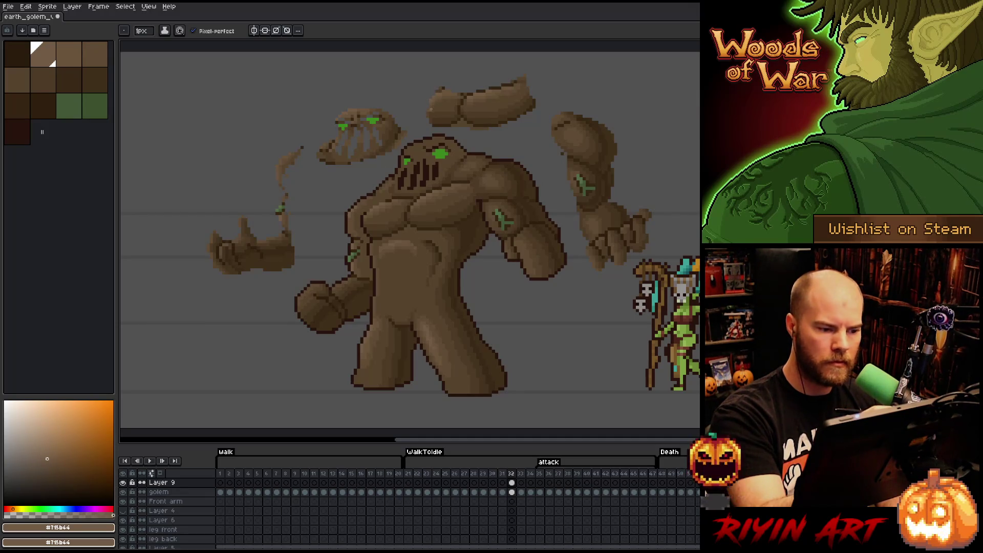
{"action": "key", "text": "comma"}
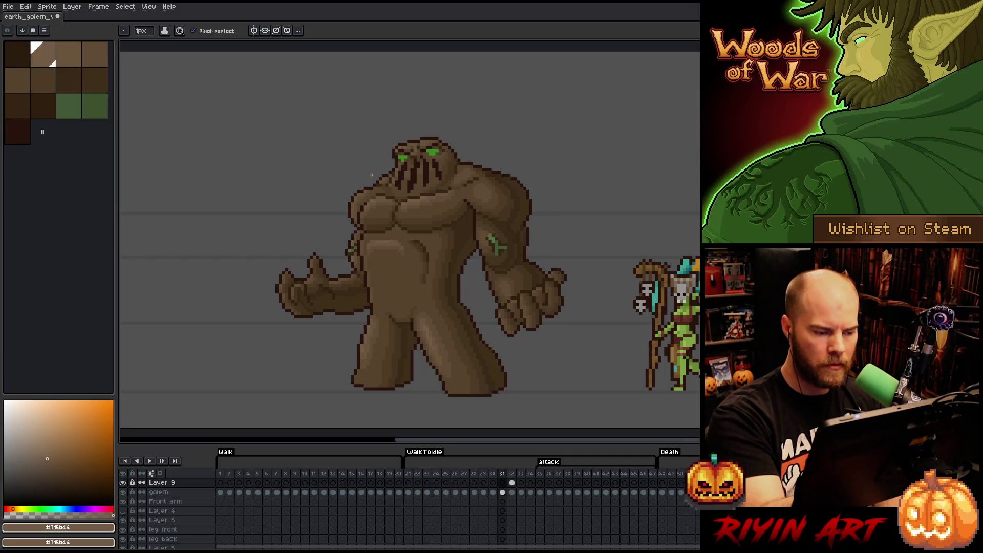
{"action": "left_click", "coordinate": [355, 198]}
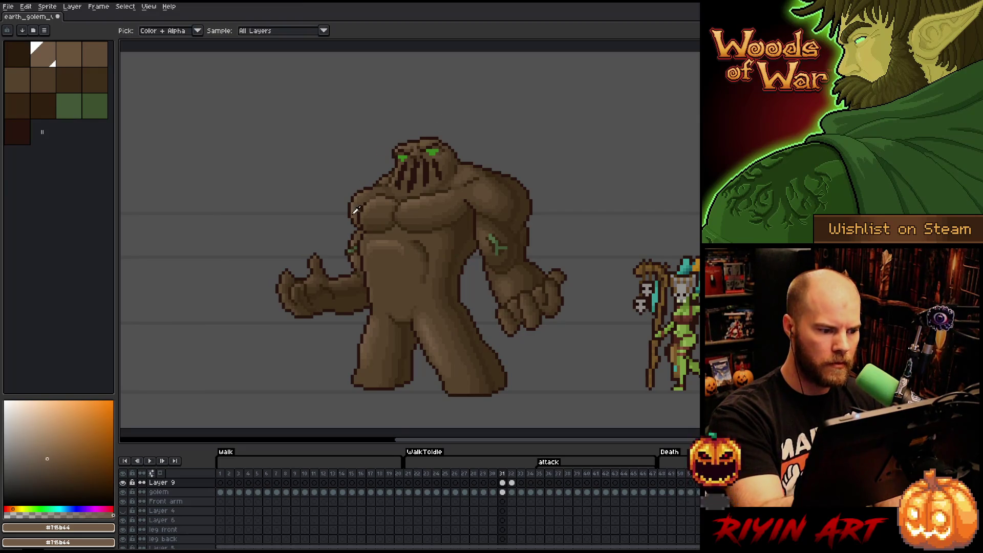
{"action": "left_click", "coordinate": [366, 186], "text": "alt"}
{"action": "left_click", "coordinate": [356, 204], "text": "alt"}
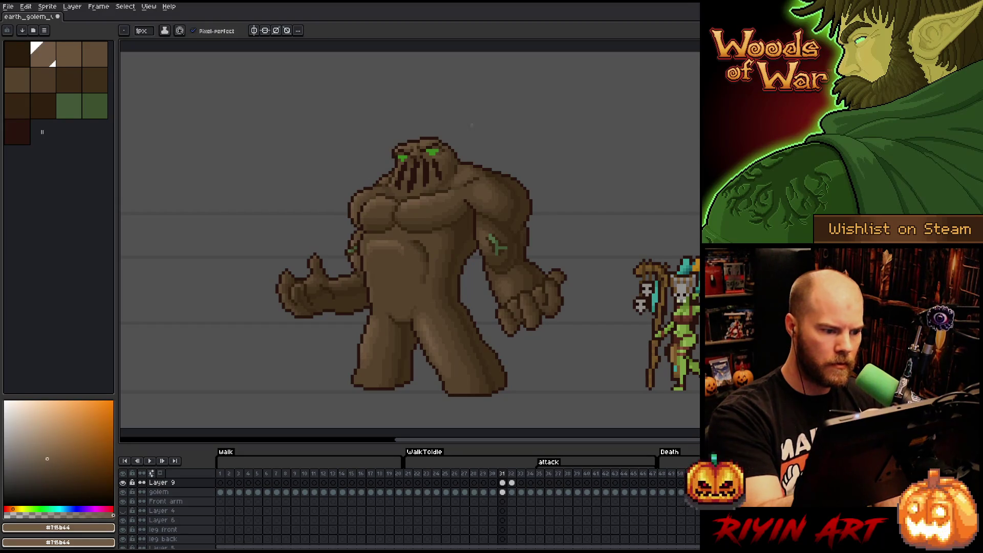
{"action": "key", "text": "comma"}
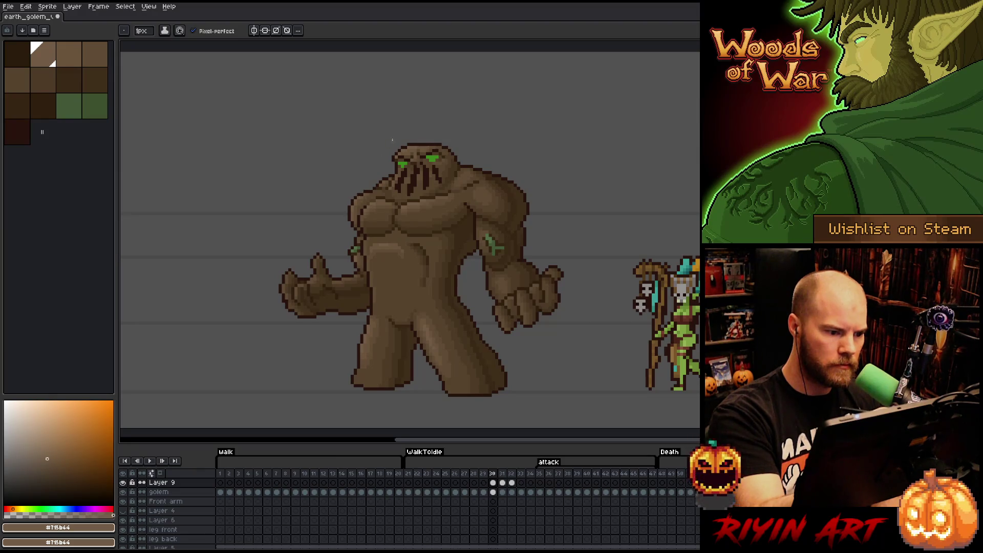
Add a shading pixel to the golem's chest in frames 29, 27 and 26
{"action": "key", "text": "comma"}
{"action": "left_click", "coordinate": [352, 204]}
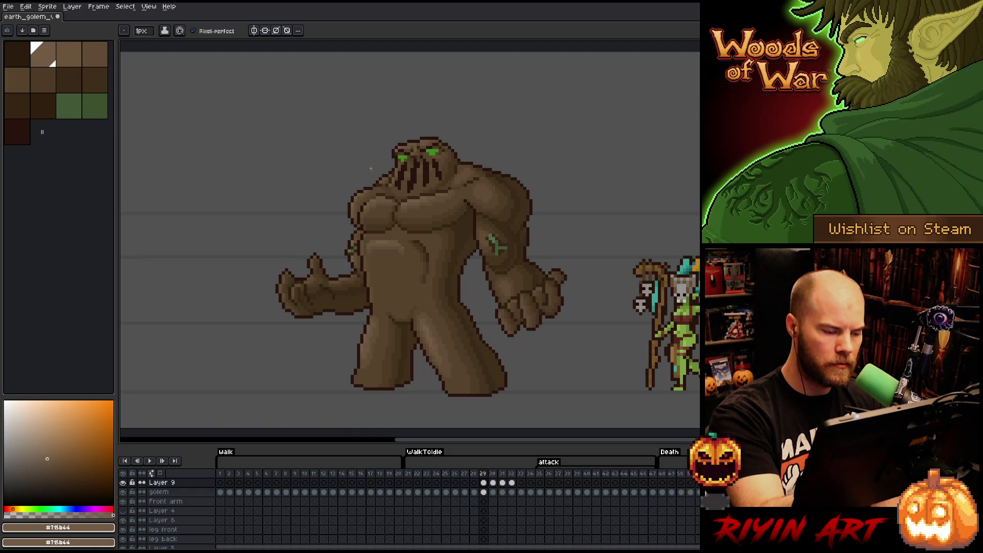
{"action": "key", "text": "comma"}
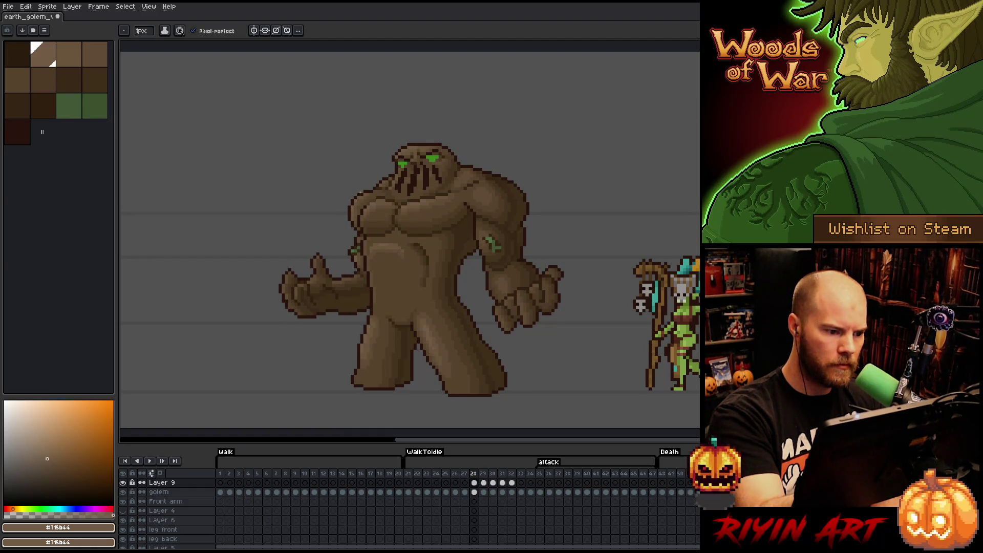
{"action": "key", "text": "comma"}
{"action": "left_click", "coordinate": [356, 198]}
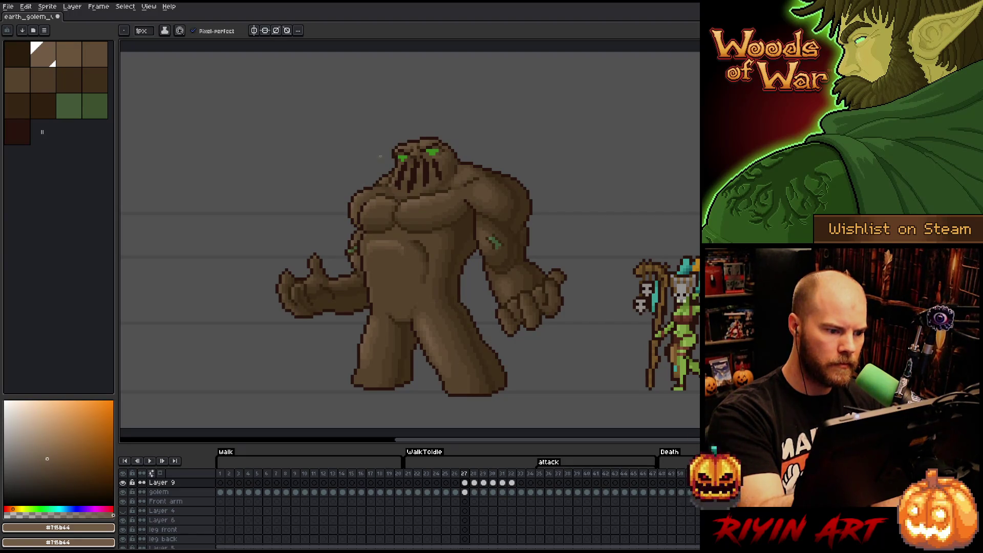
{"action": "key", "text": "comma"}
{"action": "left_click", "coordinate": [351, 208]}
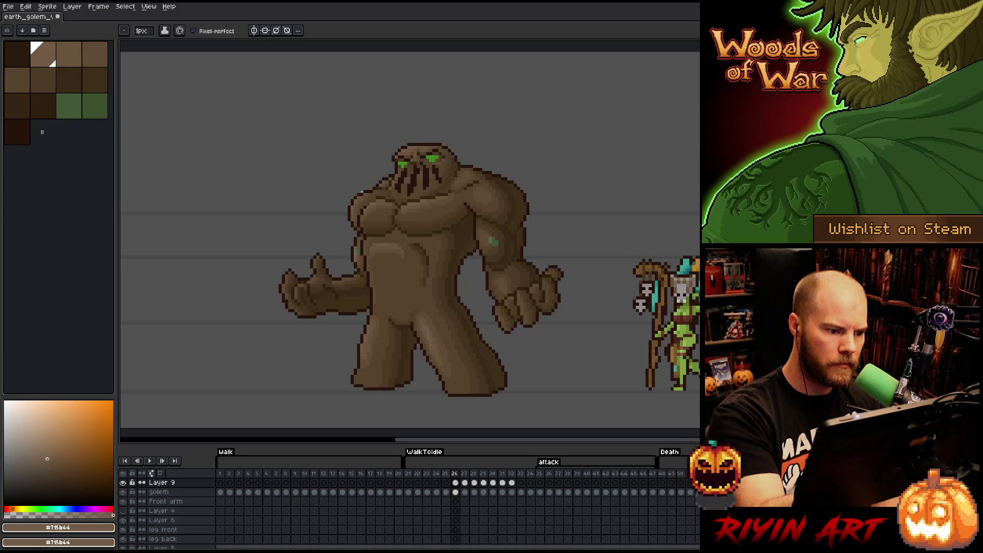
Step through the frames from 25 up to the exploding attack frame 32 to review
{"action": "key", "text": "comma"}
{"action": "key", "text": "period"}
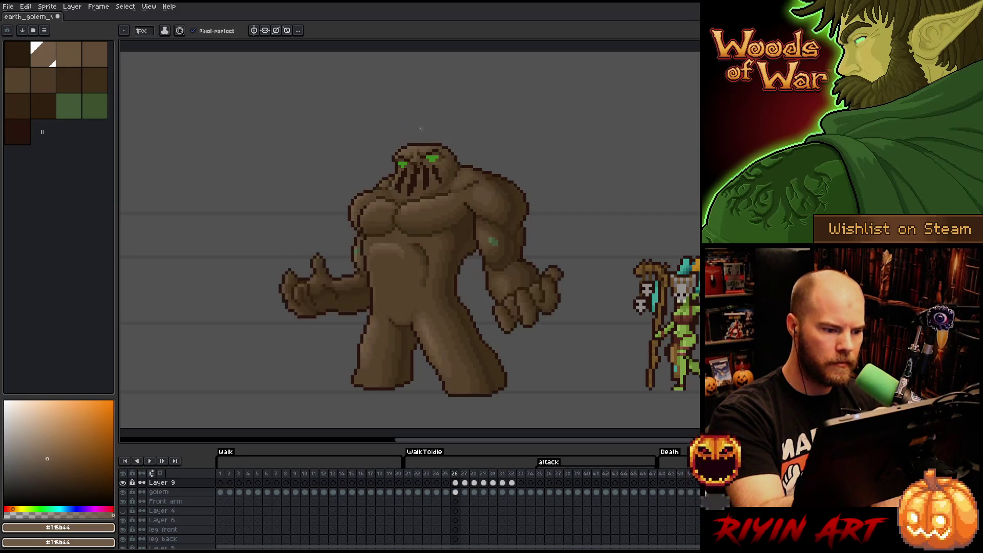
{"action": "key", "text": "period"}
{"action": "key", "text": "period"}
{"action": "key", "text": "period"}
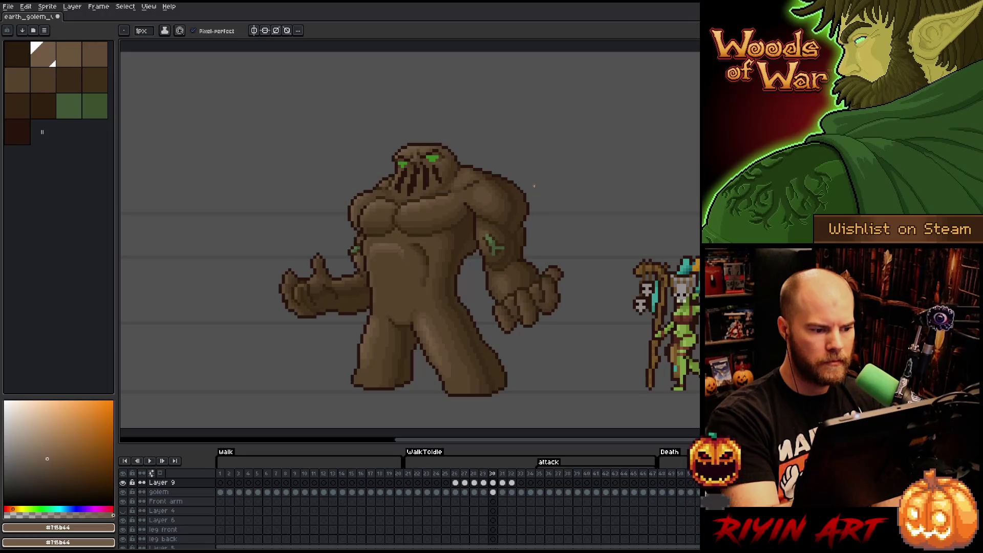
{"action": "key", "text": "comma"}
{"action": "key", "text": "comma"}
{"action": "key", "text": "comma"}
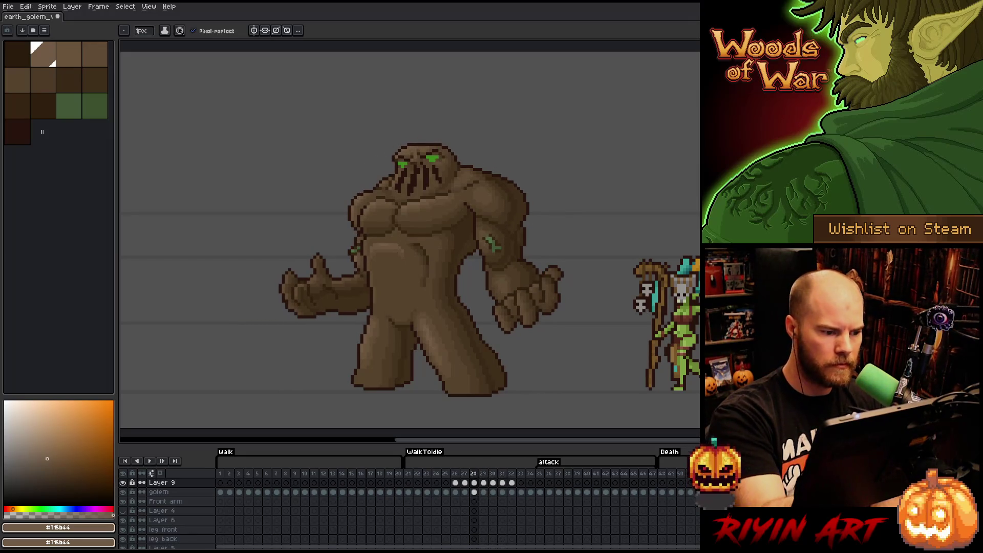
{"action": "key", "text": "period"}
{"action": "key", "text": "period"}
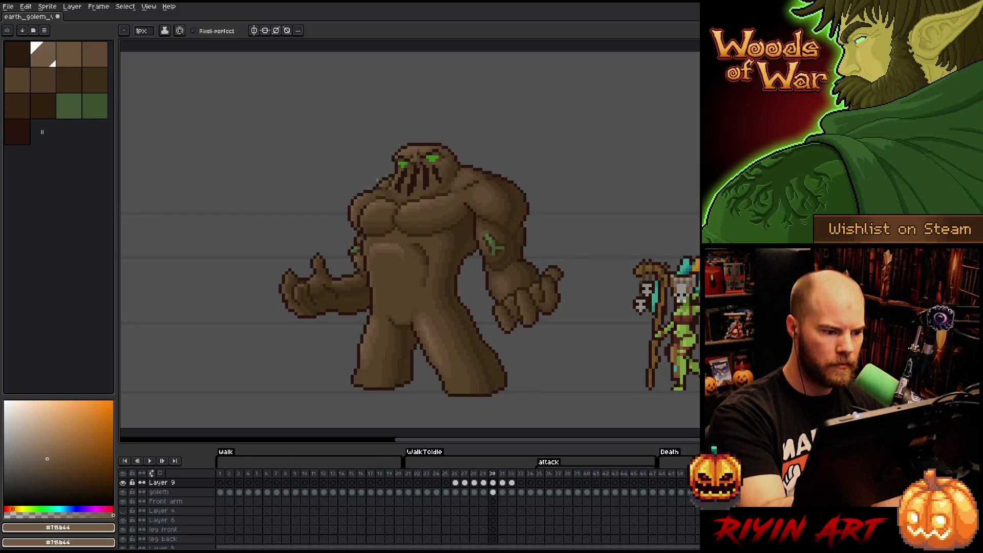
{"action": "key", "text": "period"}
{"action": "key", "text": "period"}
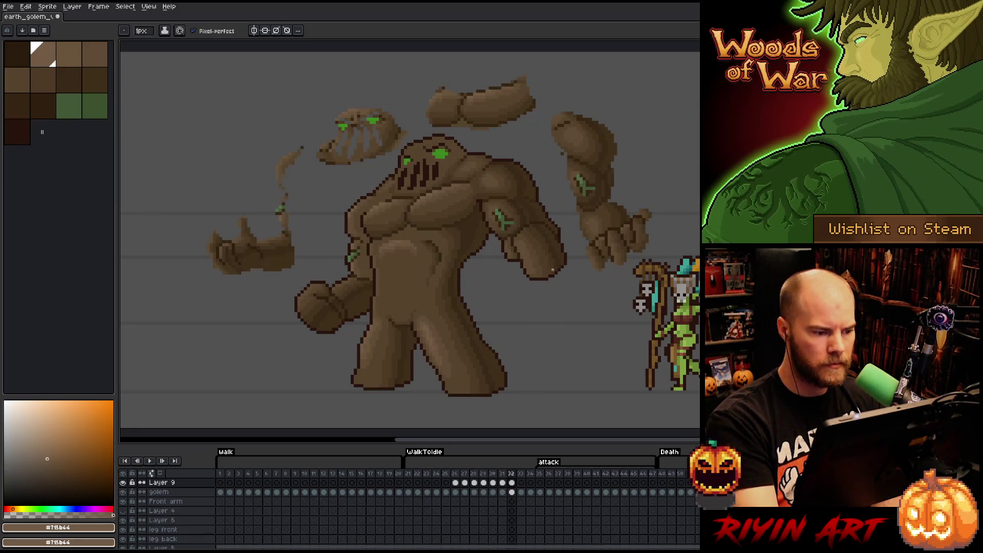
Sample #69533b in frame 31, then pick #604c35, #352513 and #57442c from the golem in frame 32
{"action": "key", "text": "comma"}
{"action": "left_click", "coordinate": [356, 212], "text": "alt"}
{"action": "key", "text": "period"}
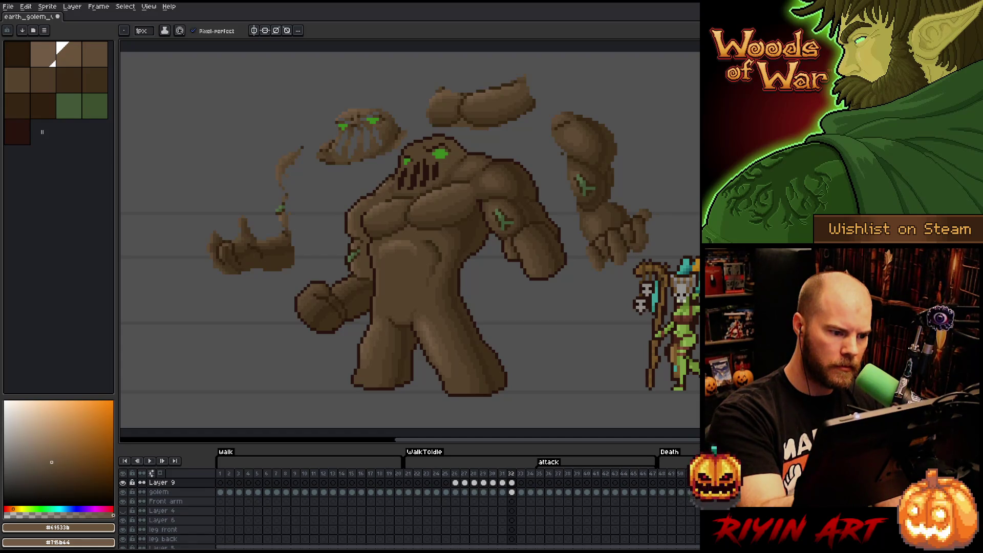
{"action": "left_click", "coordinate": [378, 194], "text": "alt"}
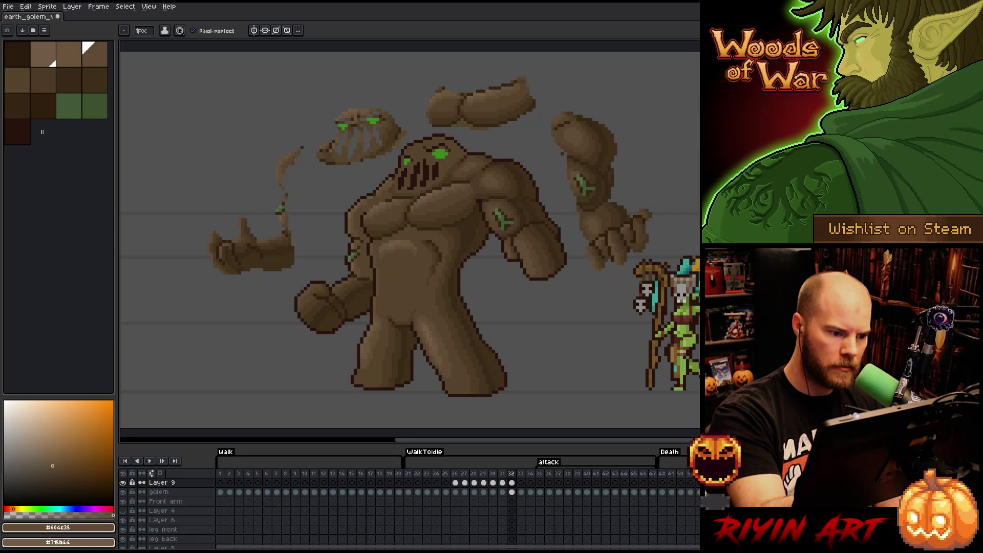
{"action": "left_click", "coordinate": [378, 190], "text": "alt"}
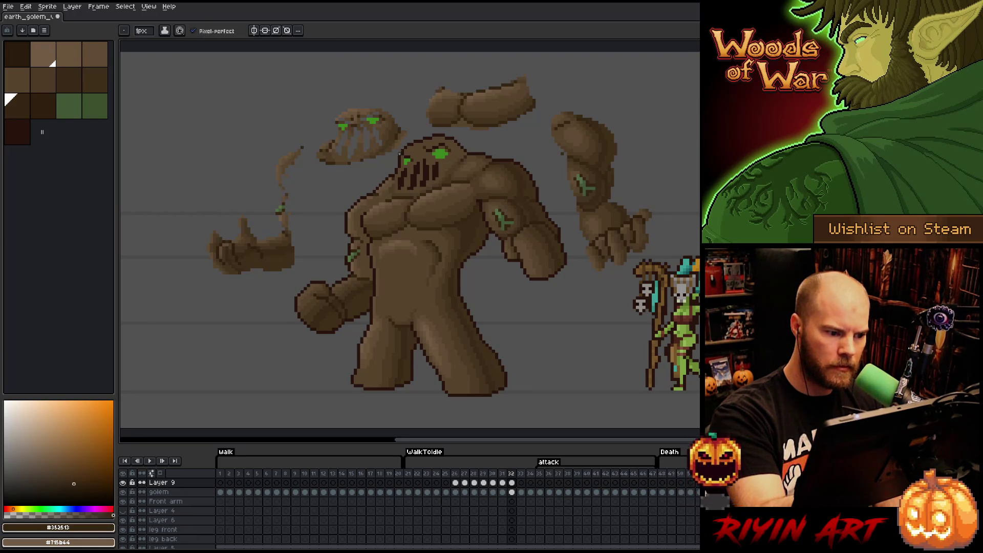
{"action": "left_click", "coordinate": [383, 192], "text": "alt"}
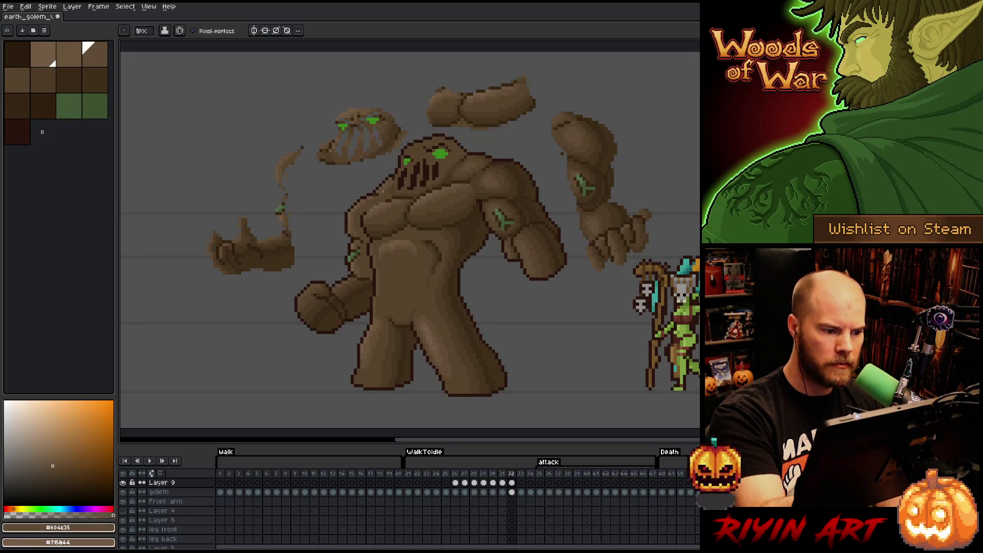
{"action": "left_click", "coordinate": [374, 199], "text": "alt"}
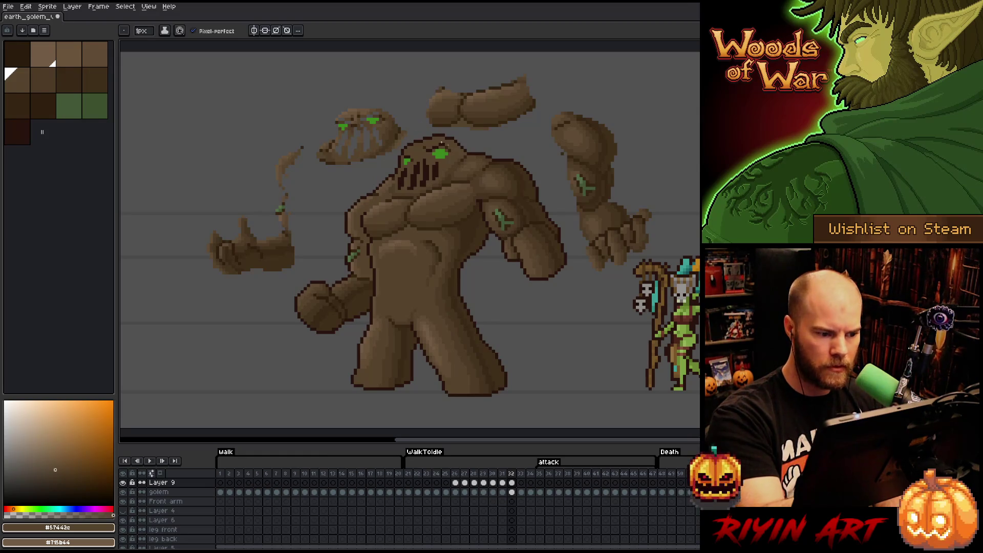
{"action": "key", "text": "alt"}
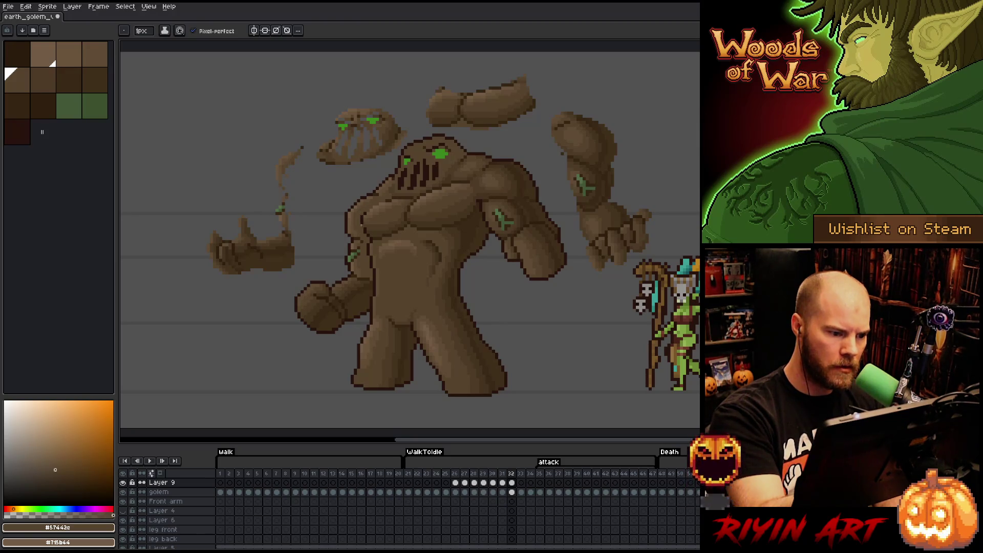
{"action": "key", "text": "ctrl"}
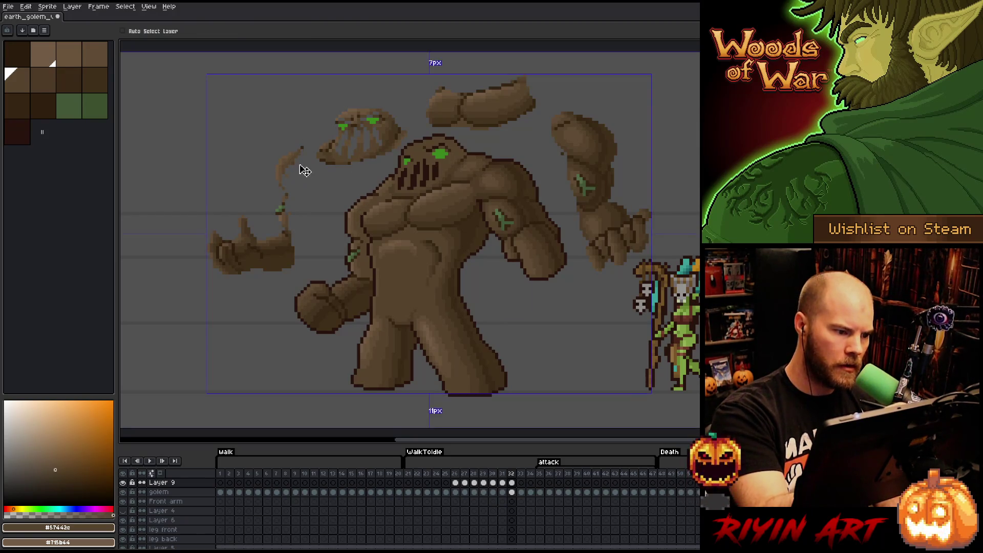
Shade the chest and belly with #4d3b26 and #57442c browns, comparing frame 32 against frame 31
{"action": "left_click", "coordinate": [297, 159], "text": "alt"}
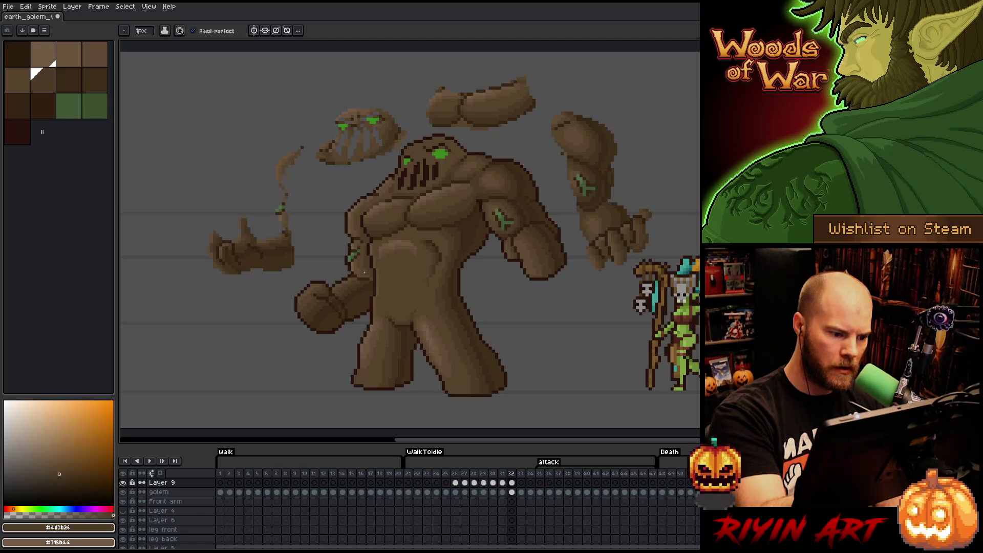
{"action": "left_click", "coordinate": [357, 273], "text": "alt"}
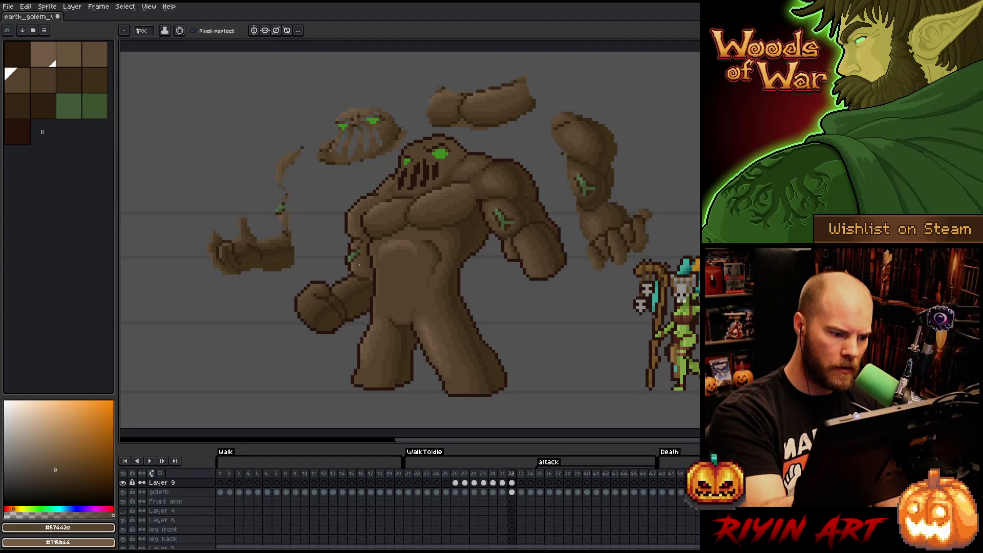
{"action": "left_click", "coordinate": [372, 279], "text": "alt"}
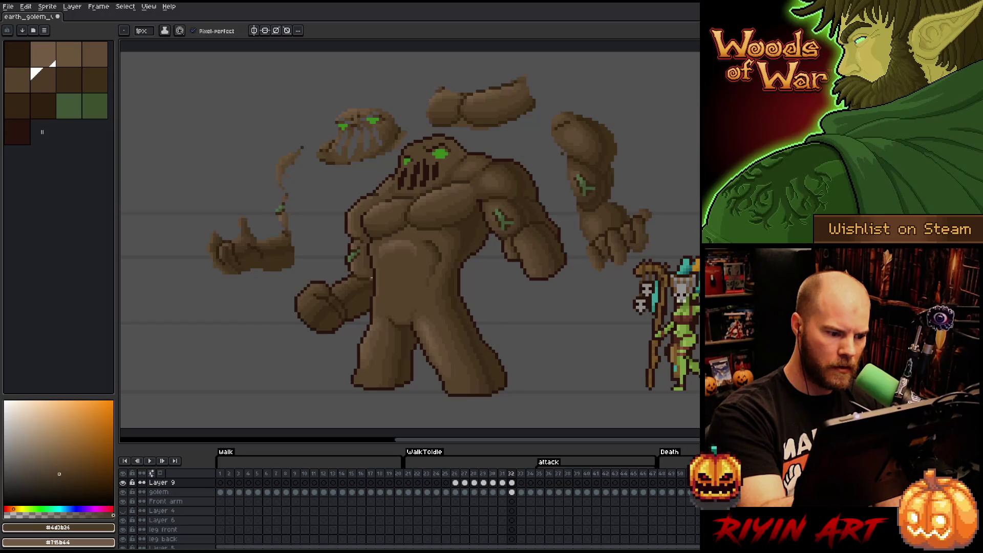
{"action": "key", "text": "comma"}
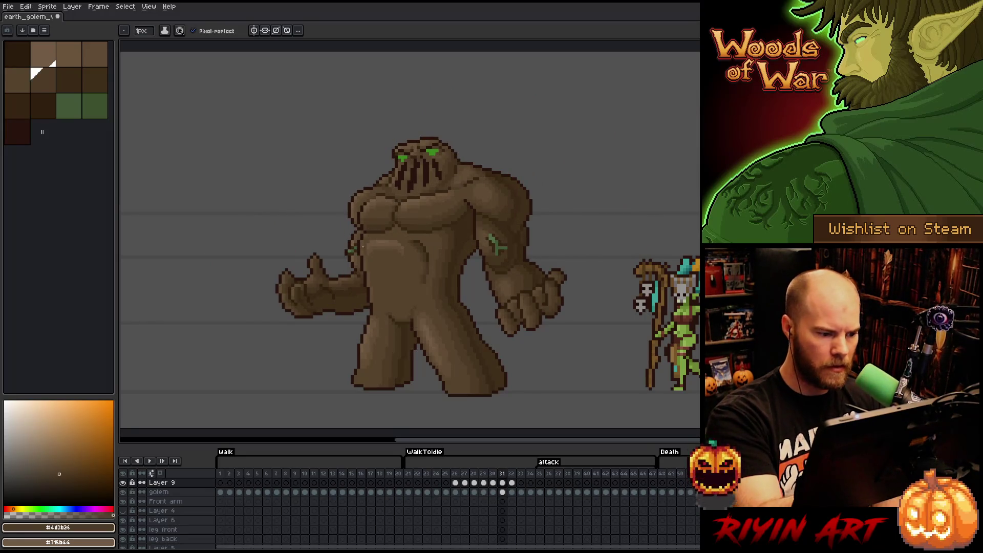
{"action": "left_click", "coordinate": [365, 270], "text": "alt"}
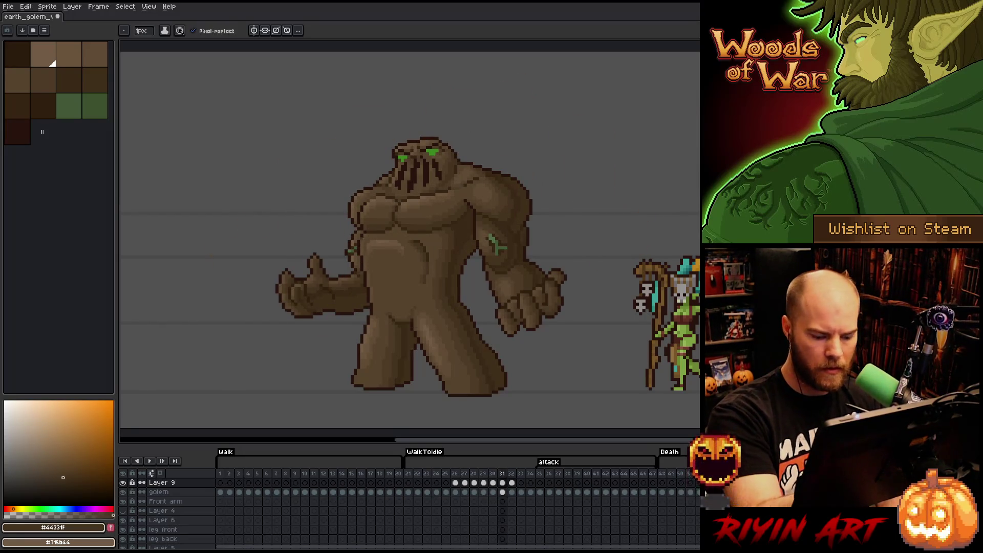
{"action": "key", "text": "period"}
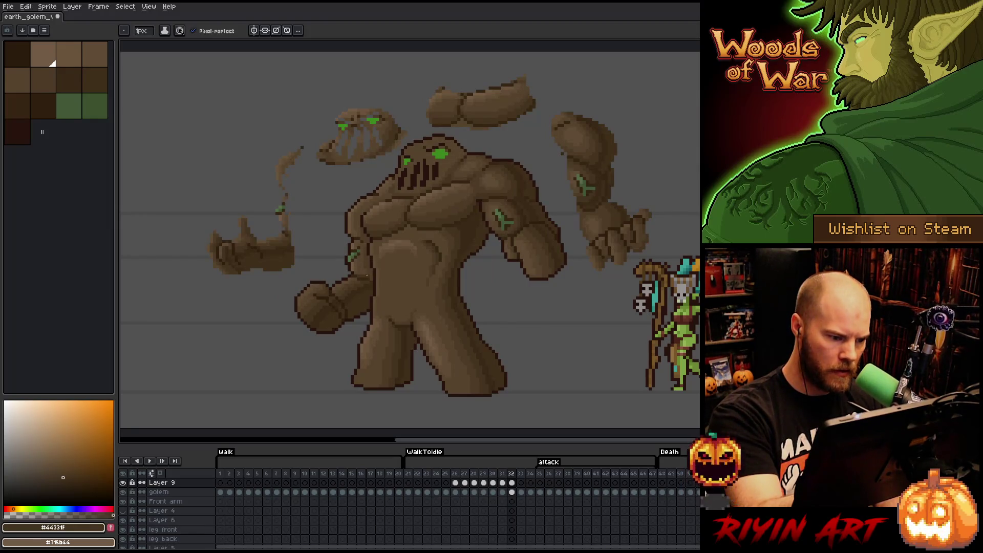
{"action": "left_click", "coordinate": [360, 272], "text": "alt"}
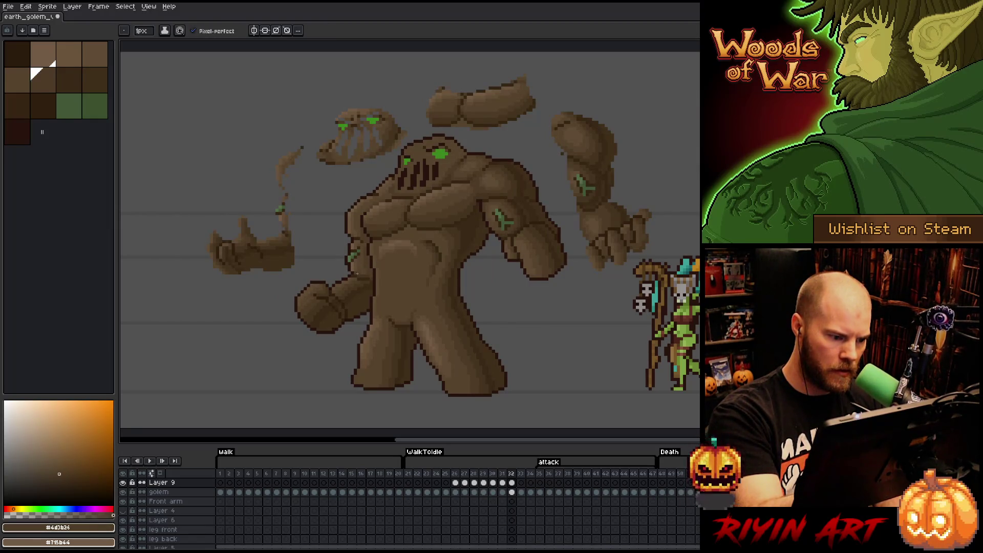
Refine the torso shading with #69533b, #57442c and #4d3b26, finishing on the #352513 outline brown
{"action": "left_click", "coordinate": [394, 181], "text": "alt"}
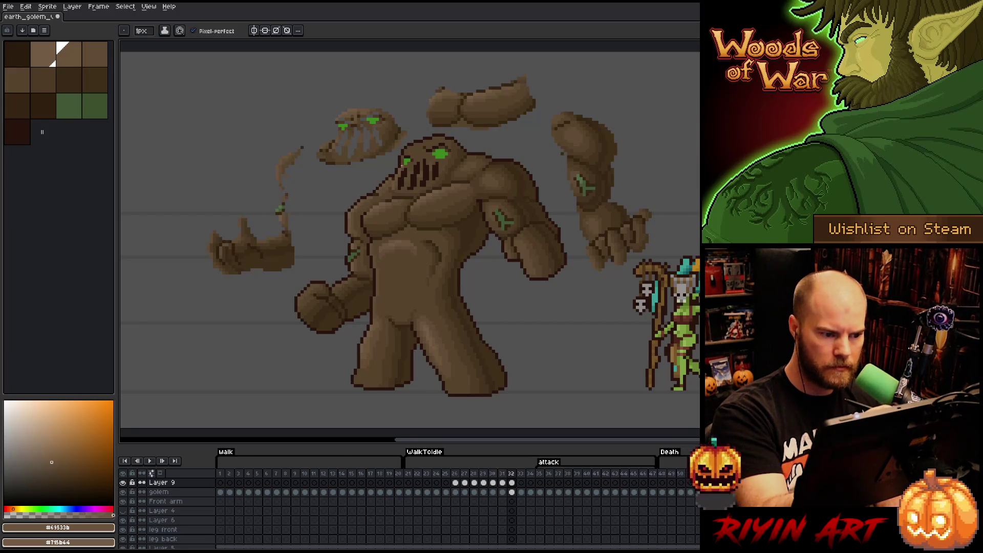
{"action": "key", "text": "bracketright"}
{"action": "key", "text": "bracketright"}
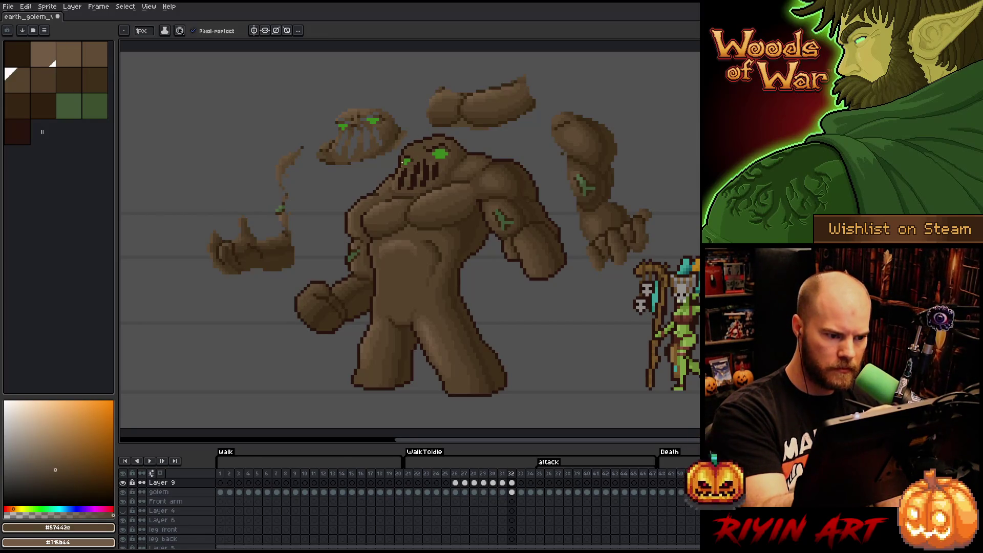
{"action": "key", "text": "bracketright"}
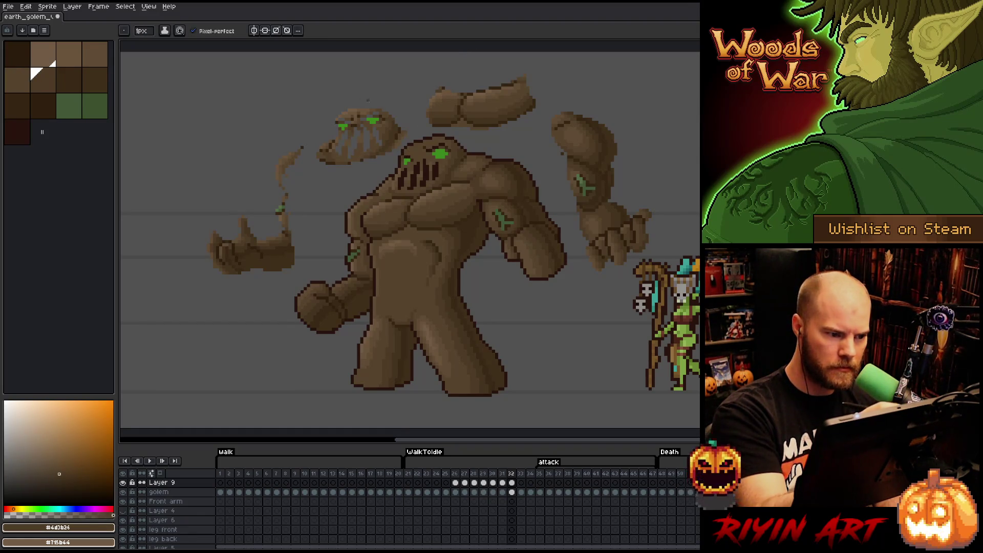
{"action": "key", "text": "bracketleft"}
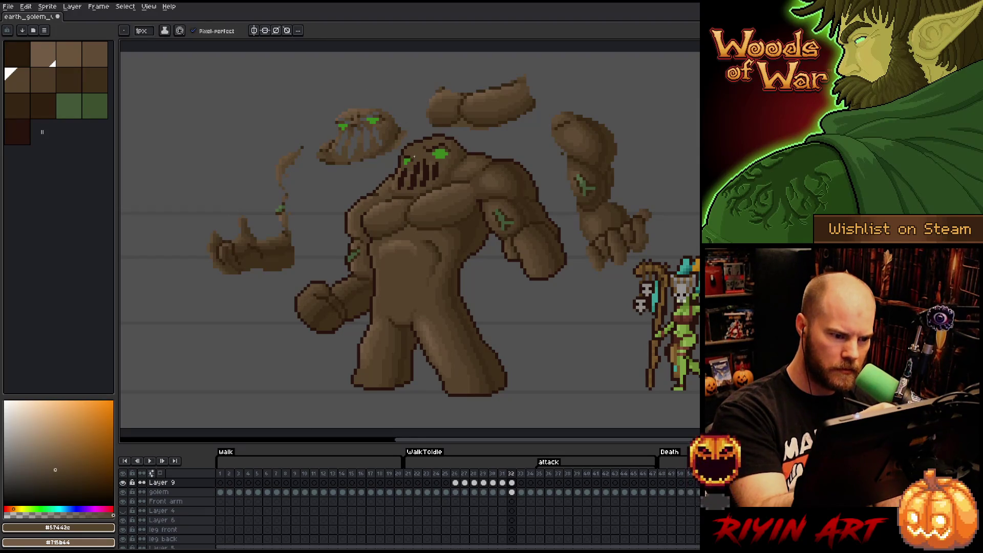
{"action": "left_click", "coordinate": [415, 157], "text": "alt"}
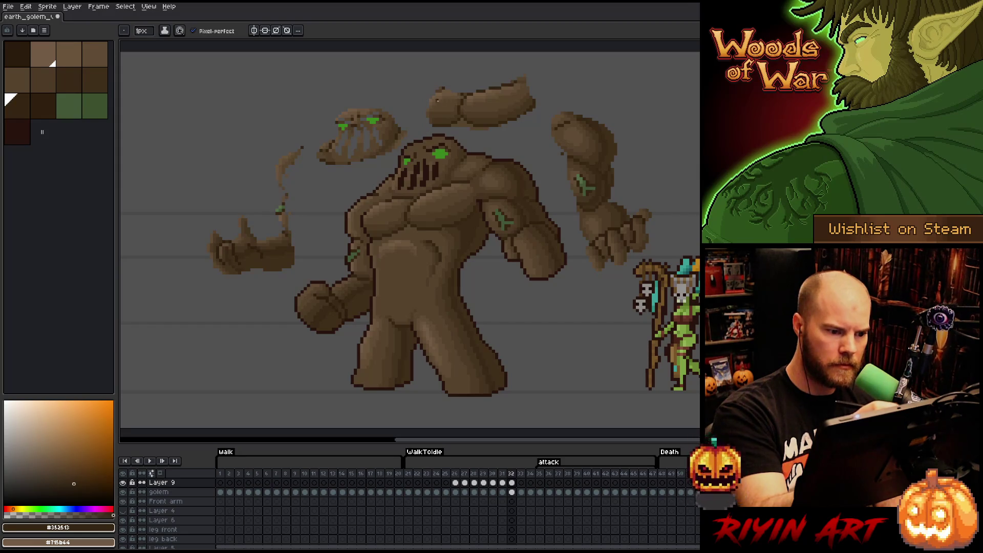
Paint #69533b and #604c35 highlights on the head and shoulders, using #57442c and #352513 for contrast
{"action": "left_click", "coordinate": [416, 154], "text": "alt"}
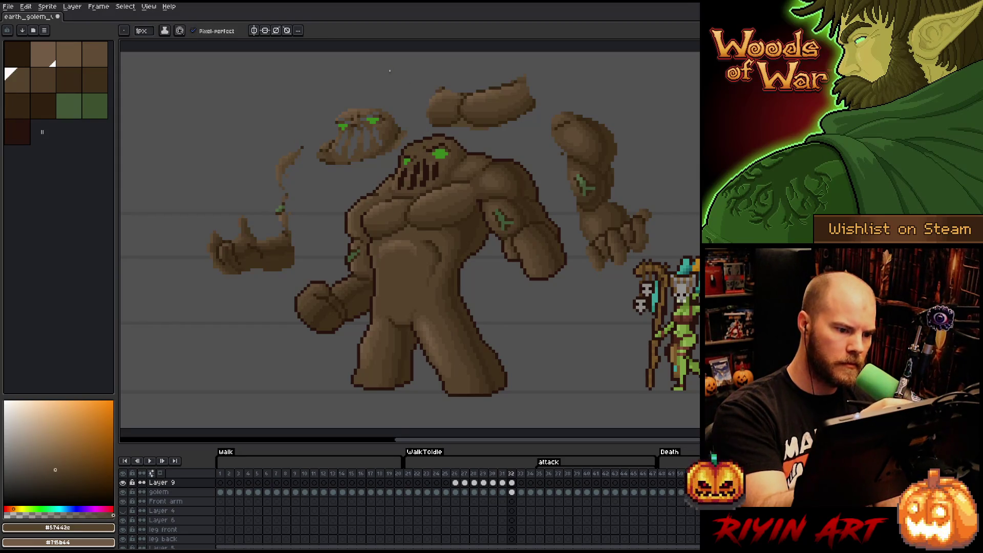
{"action": "left_click", "coordinate": [358, 111], "text": "alt"}
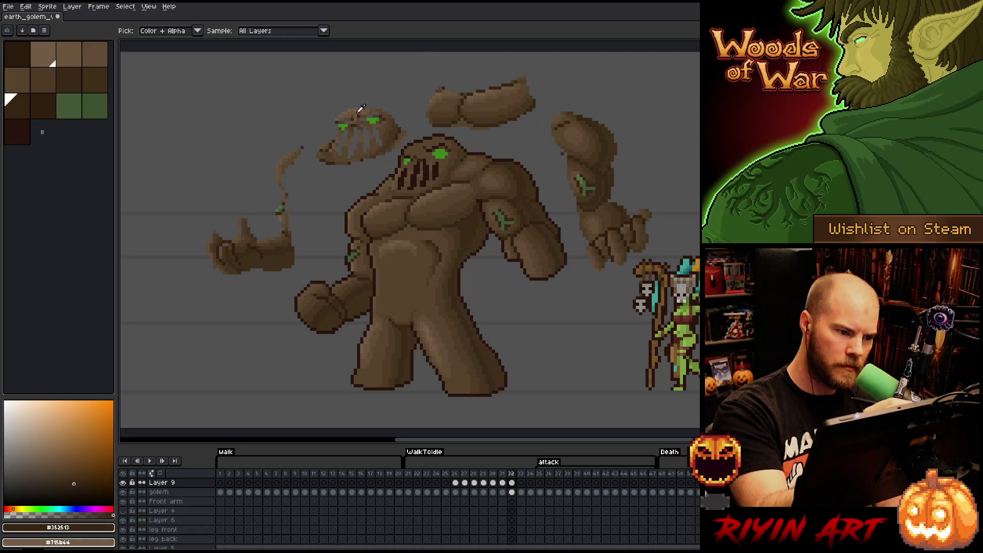
{"action": "left_click", "coordinate": [424, 154], "text": "alt"}
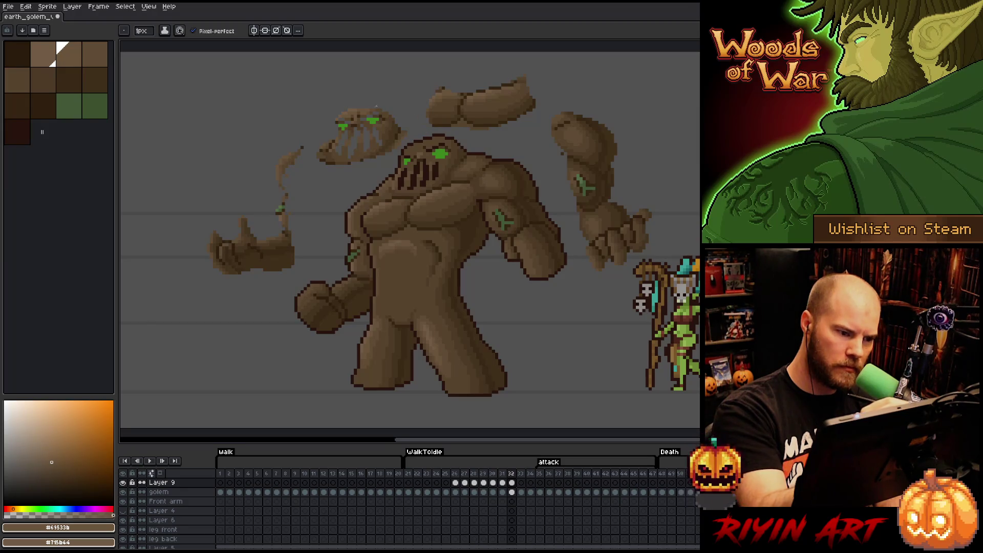
{"action": "left_click", "coordinate": [377, 106], "text": "alt"}
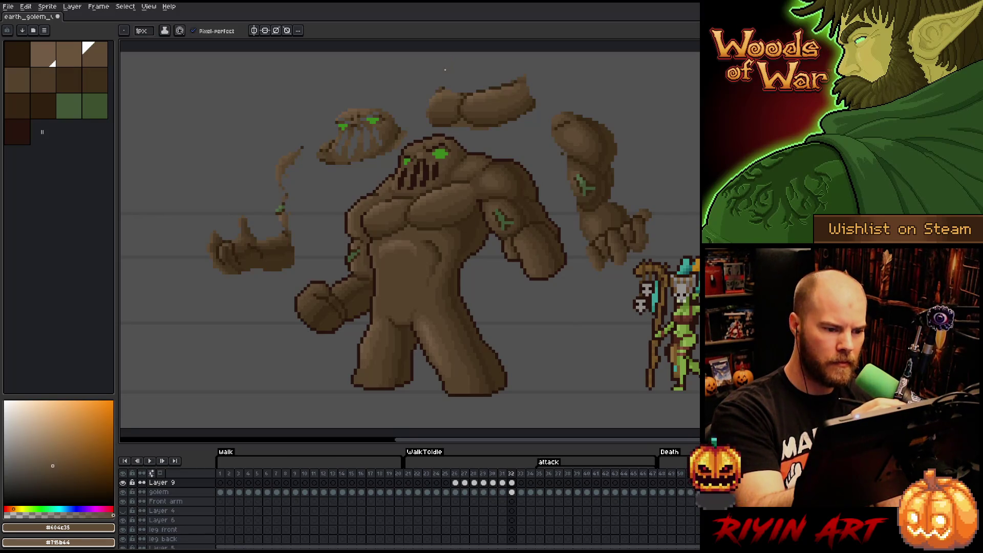
Blend #715b44, #69533b and #604c35 highlights with #4d3b26 shadows over the head and upper rock chunk
{"action": "left_click", "coordinate": [357, 110], "text": "alt"}
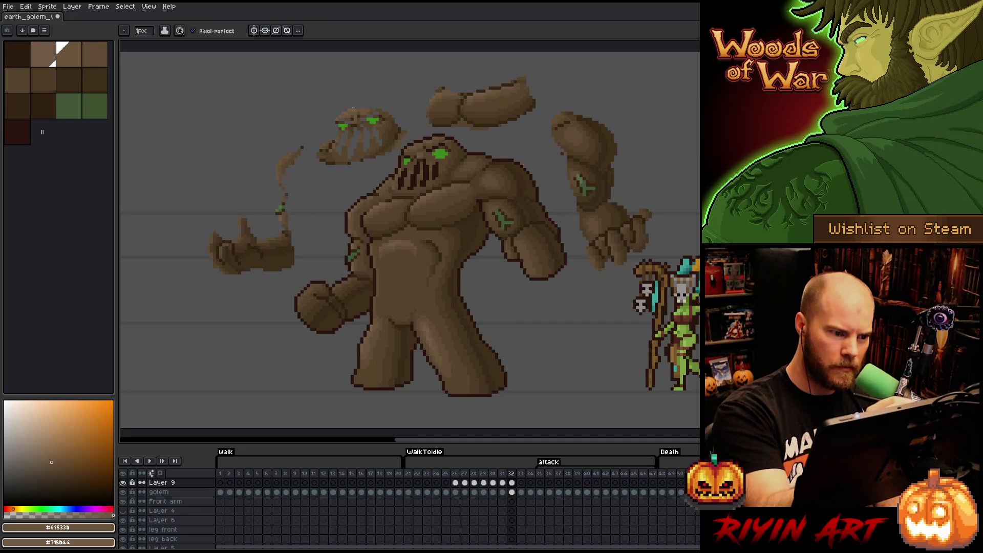
{"action": "left_click", "coordinate": [353, 106], "text": "alt"}
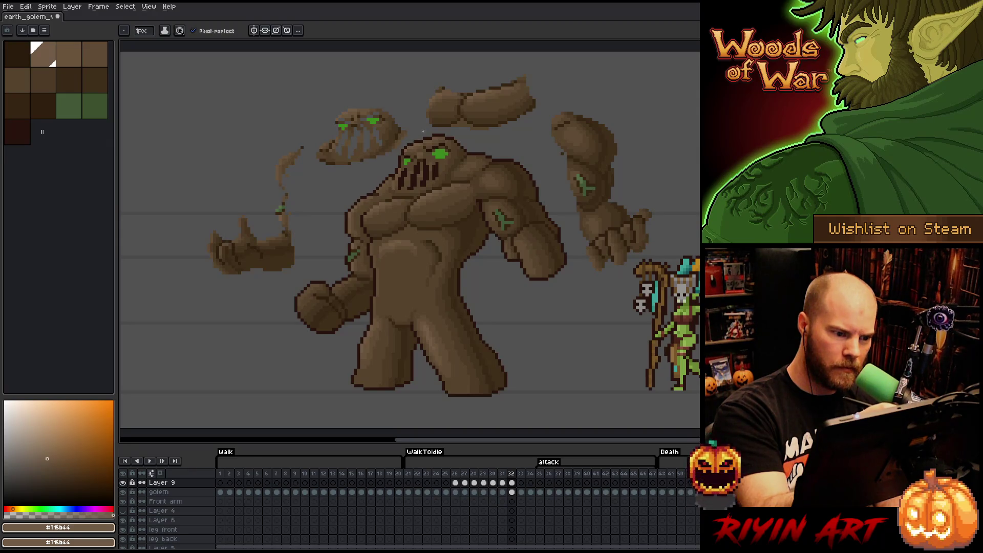
{"action": "left_click", "coordinate": [413, 149], "text": "alt"}
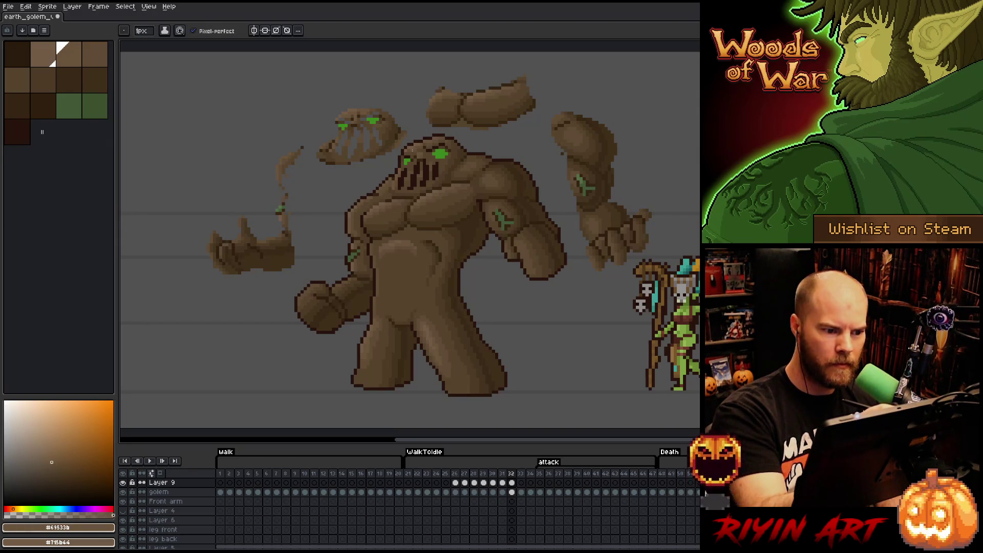
{"action": "left_click", "coordinate": [414, 150], "text": "alt"}
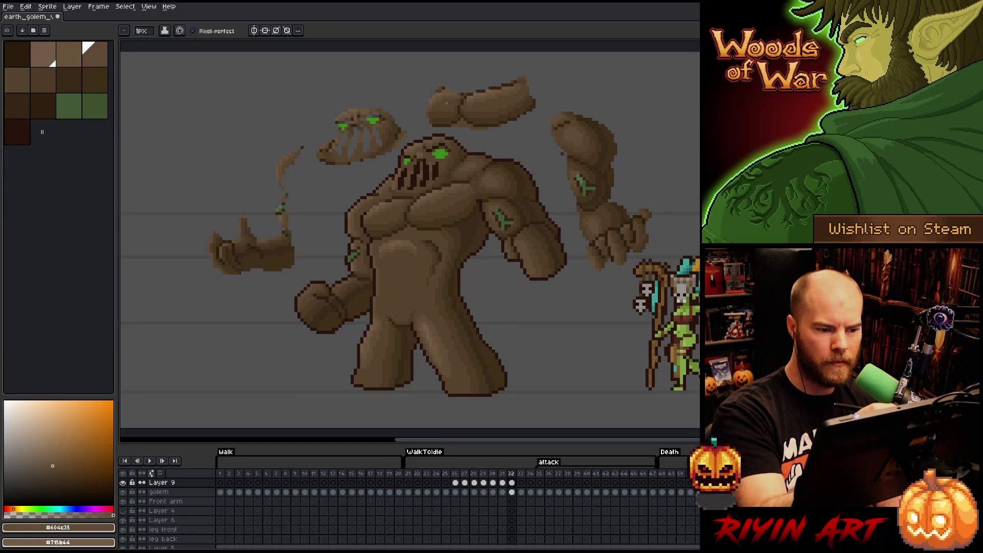
{"action": "left_click", "coordinate": [418, 150], "text": "alt"}
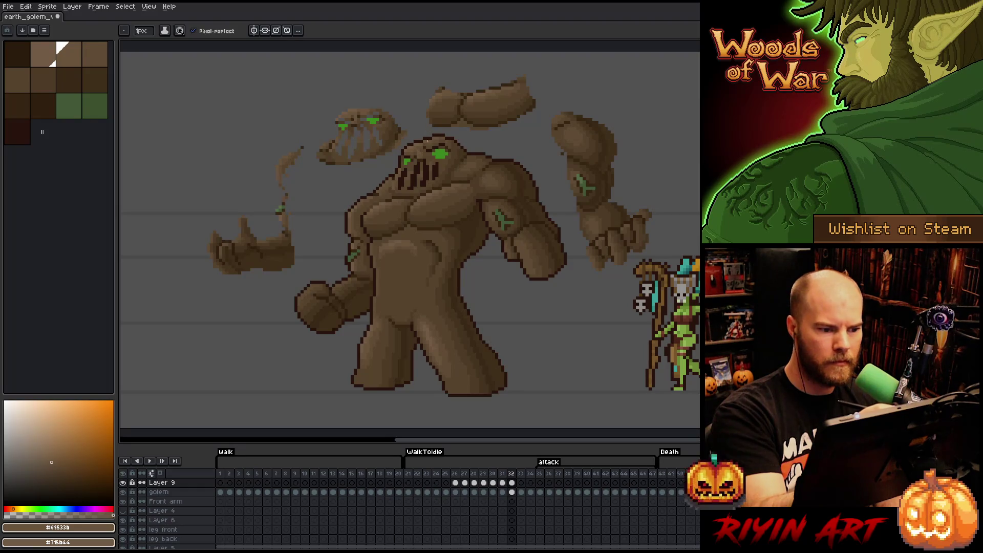
{"action": "left_click", "coordinate": [421, 150], "text": "alt"}
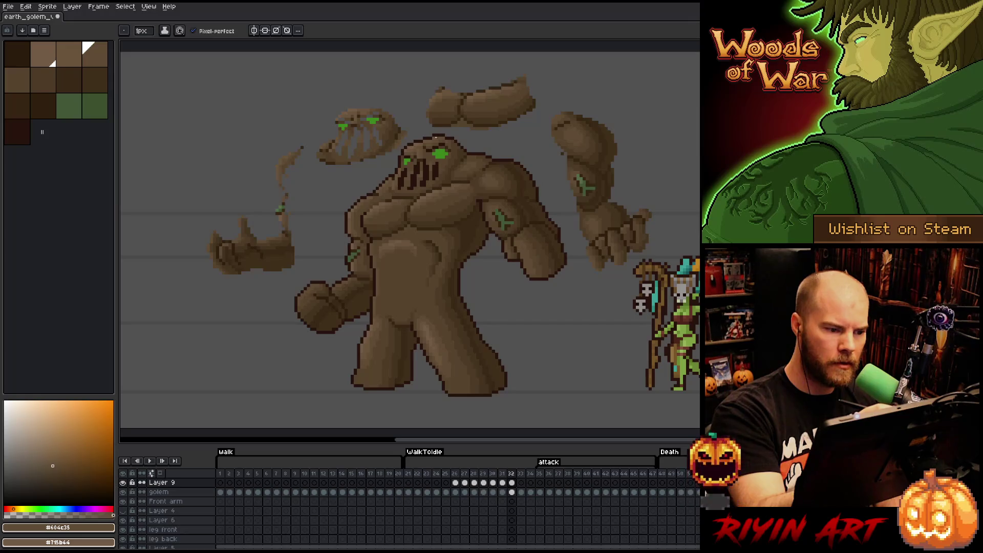
{"action": "left_click", "coordinate": [426, 160], "text": "alt"}
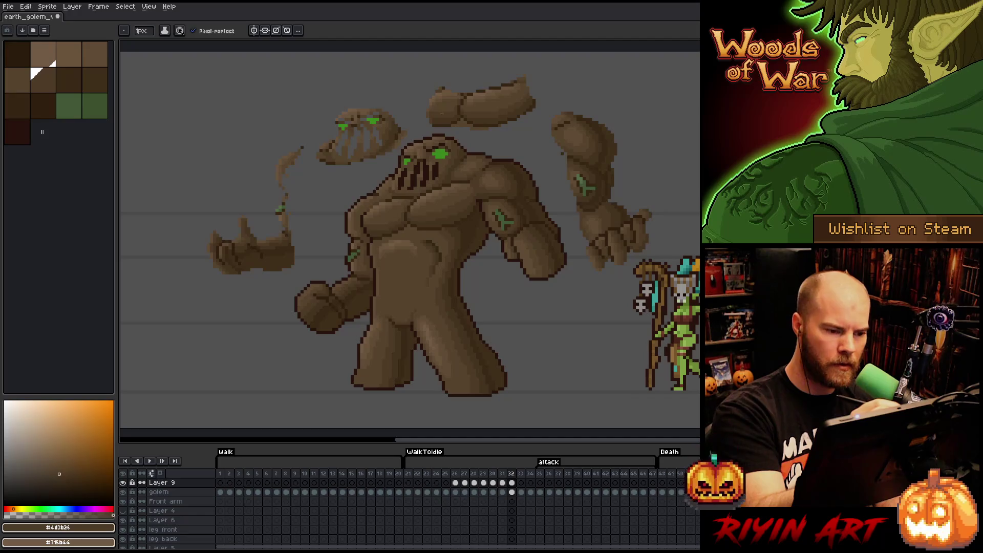
{"action": "left_click", "coordinate": [427, 160], "text": "alt"}
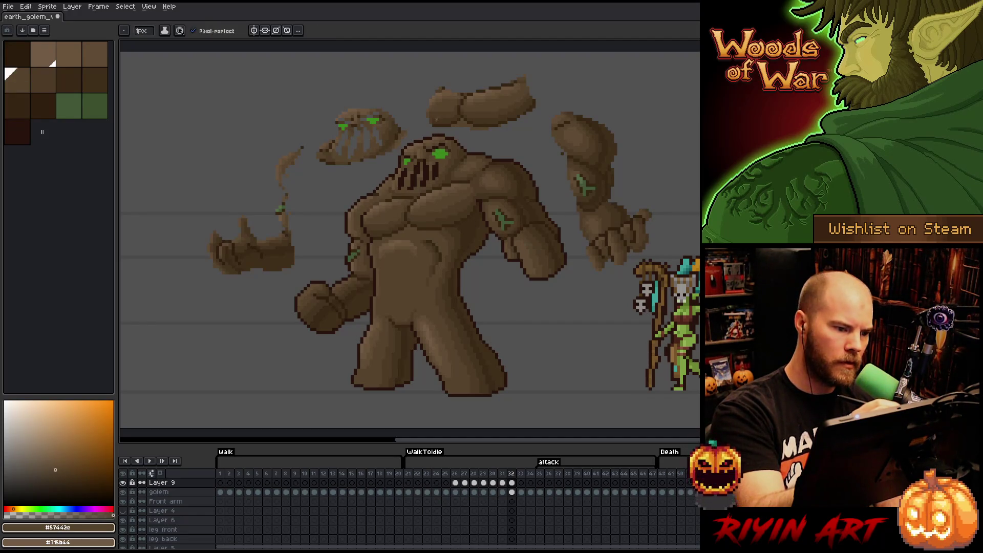
{"action": "left_click", "coordinate": [379, 118], "text": "alt"}
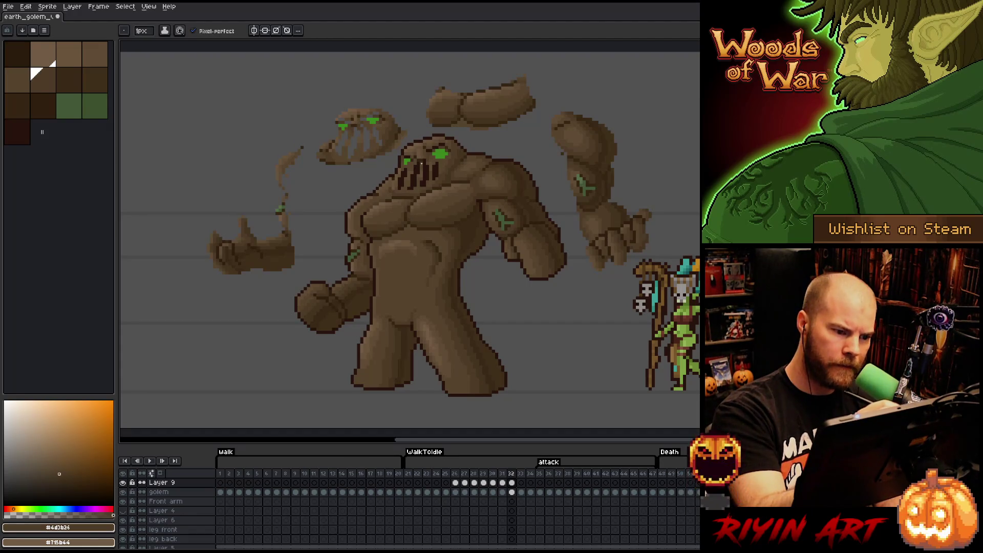
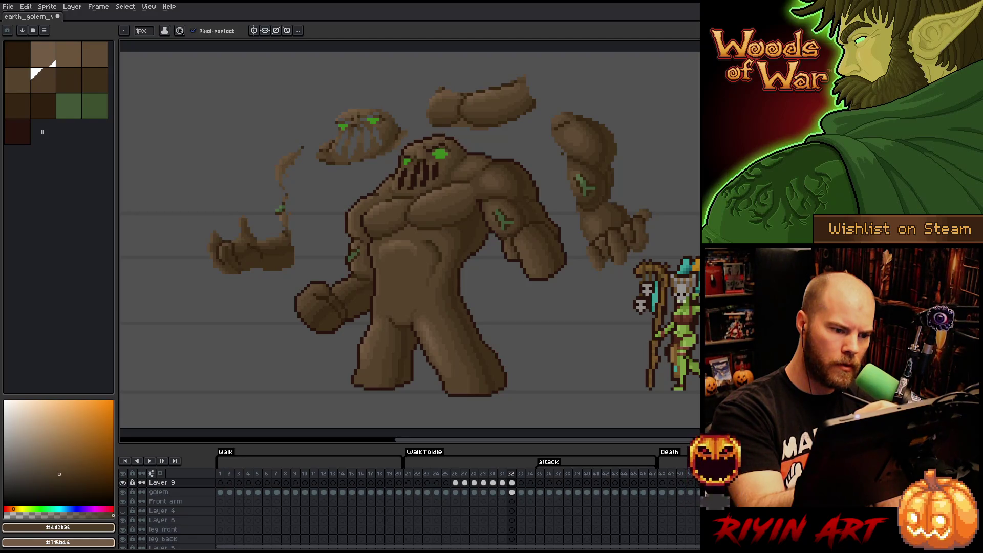
Undo back to the saved state and eyedrop several light, mid and dark browns from the golem
{"action": "key", "text": "ctrl+z"}
{"action": "key", "text": "ctrl+z"}
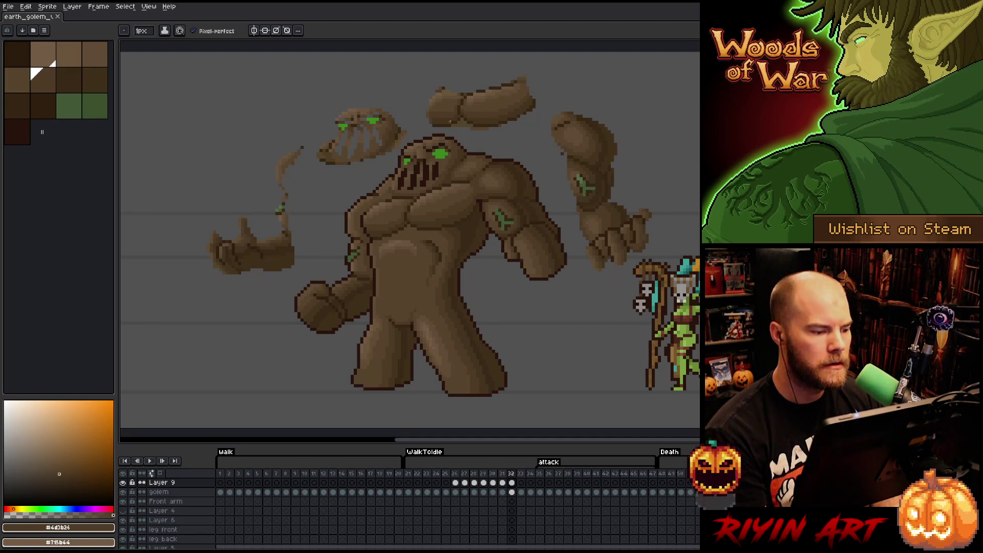
{"action": "left_click", "coordinate": [365, 252], "text": "alt"}
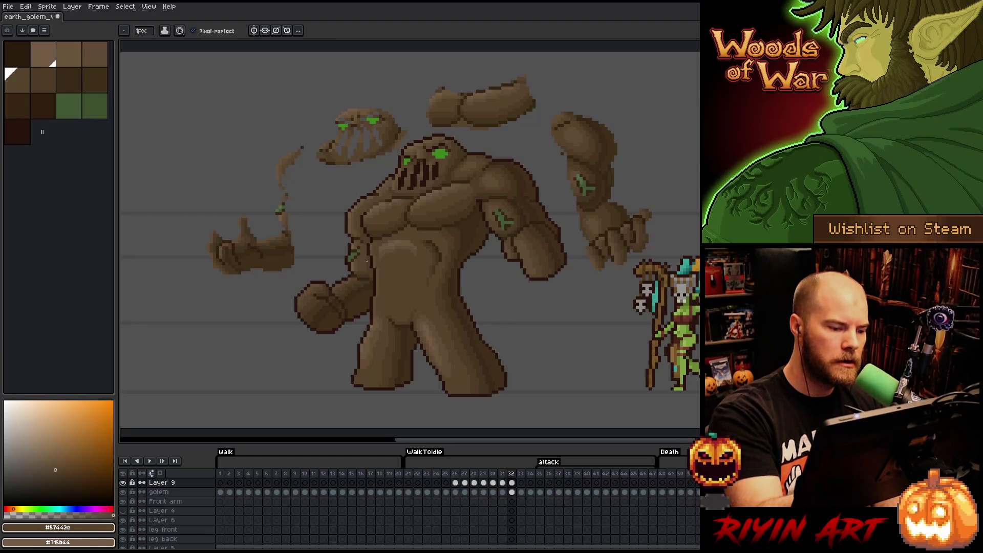
{"action": "left_click", "coordinate": [358, 264], "text": "alt"}
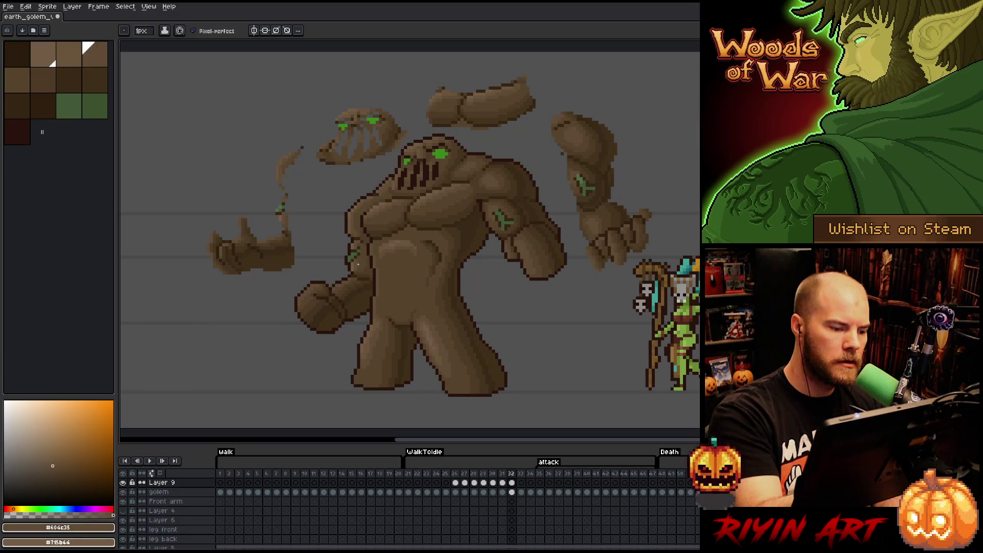
{"action": "left_click", "coordinate": [360, 246], "text": "alt"}
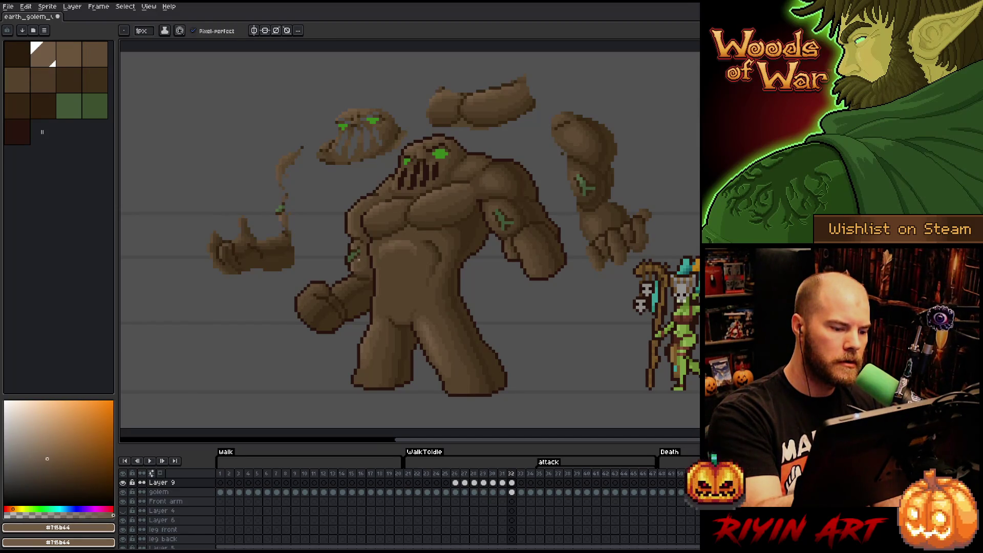
{"action": "left_click", "coordinate": [354, 269], "text": "alt"}
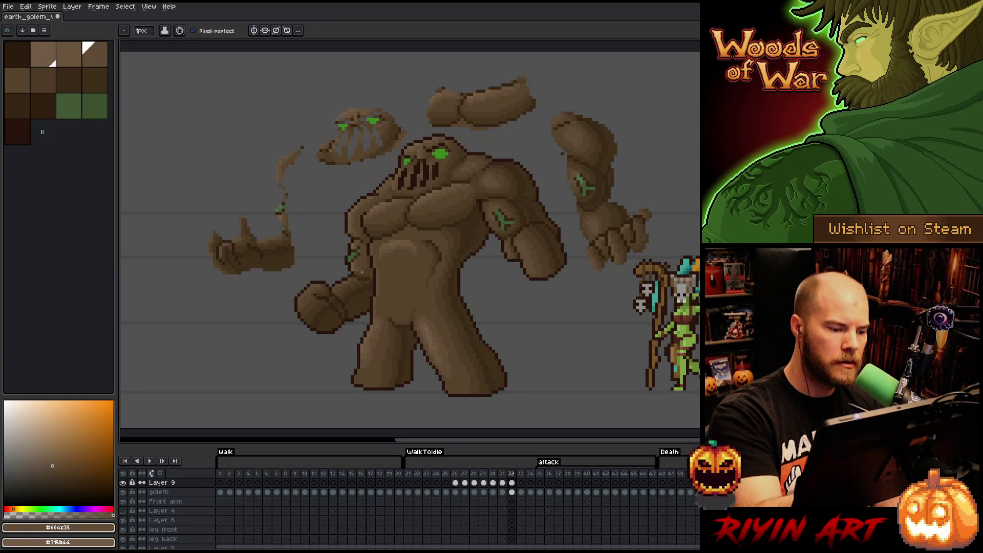
{"action": "left_click", "coordinate": [354, 269], "text": "alt"}
{"action": "left_click", "coordinate": [358, 265], "text": "alt"}
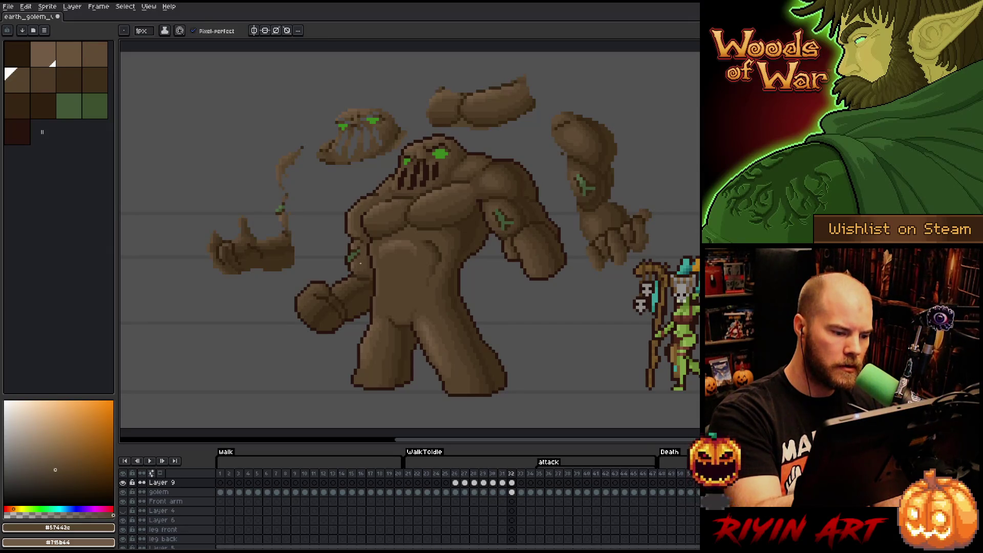
{"action": "left_click", "coordinate": [356, 272], "text": "alt"}
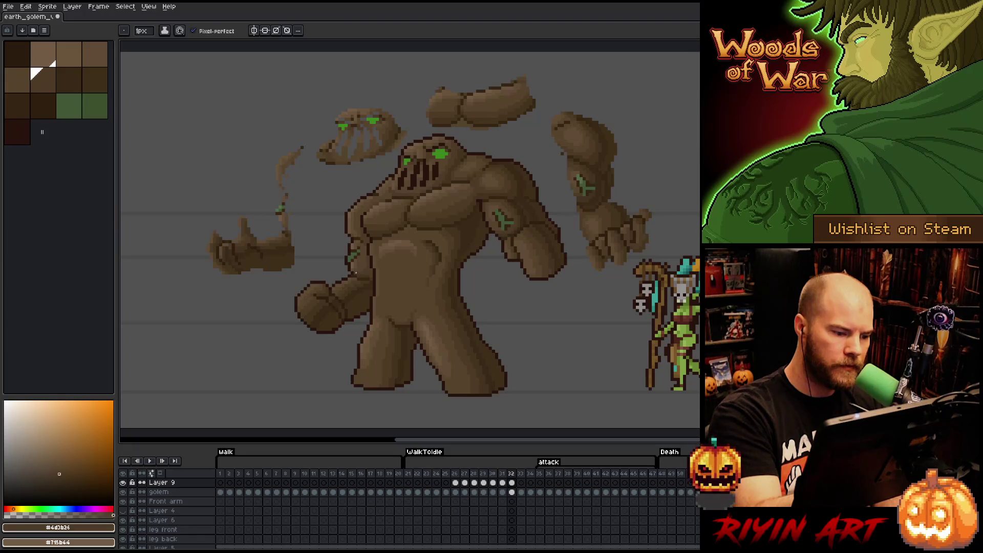
Save the sprite and lasso the floating arm and head pieces
{"action": "key", "text": "ctrl+s"}
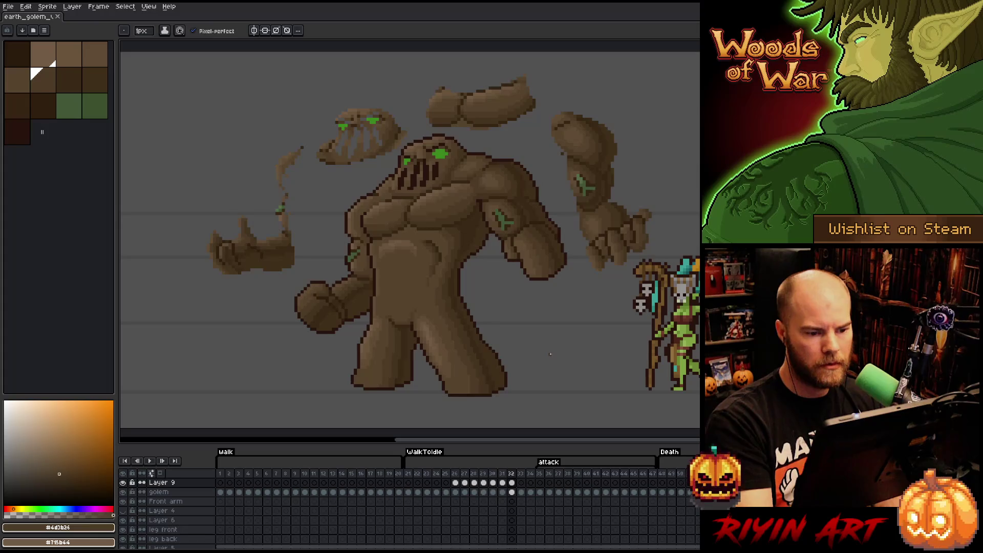
{"action": "key", "text": "q"}
{"action": "mouse_move", "coordinate": [665, 205]}
{"action": "left_mouse_down"}
{"action": "mouse_move", "coordinate": [622, 280]}
{"action": "mouse_move", "coordinate": [593, 282]}
{"action": "mouse_move", "coordinate": [561, 200]}
{"action": "mouse_move", "coordinate": [498, 138]}
{"action": "mouse_move", "coordinate": [409, 134]}
{"action": "mouse_move", "coordinate": [338, 194]}
{"action": "mouse_move", "coordinate": [290, 292]}
{"action": "mouse_move", "coordinate": [208, 325]}
{"action": "mouse_move", "coordinate": [219, 144]}
{"action": "mouse_move", "coordinate": [557, 72]}
{"action": "mouse_move", "coordinate": [697, 128]}
{"action": "mouse_move", "coordinate": [698, 196]}
{"action": "left_mouse_up"}
Delete the lassoed floating pieces, deselect, and step to frame 32
{"action": "key", "text": "Delete"}
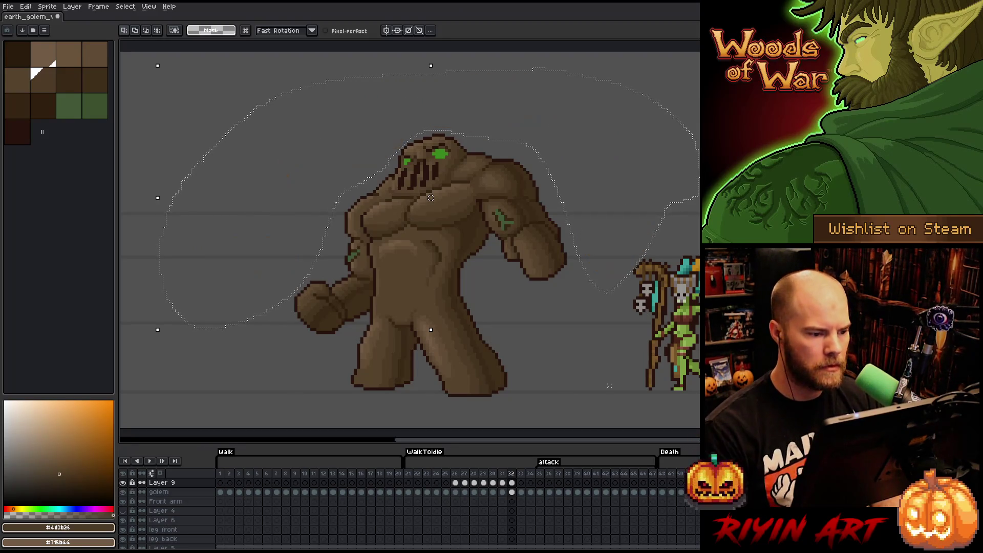
{"action": "key", "text": "ctrl+d"}
{"action": "key", "text": "Left"}
{"action": "key", "text": "Right"}
{"action": "key", "text": "Left"}
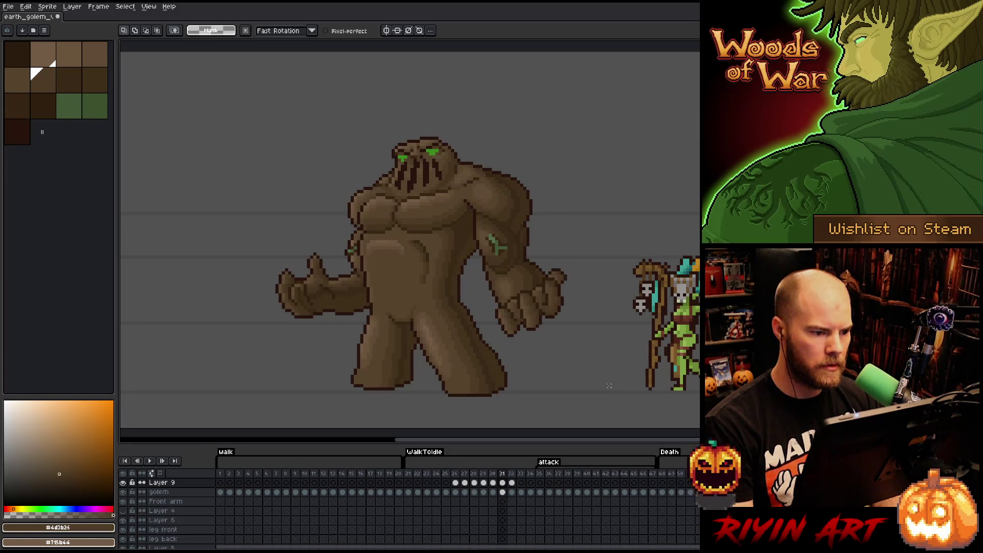
{"action": "key", "text": "Right"}
Flip between frames 31 and 32 to compare poses, then sample a mid-brown for the Pencil
{"action": "key", "text": "Left"}
{"action": "key", "text": "Right"}
{"action": "key", "text": "Left"}
{"action": "key", "text": "Right"}
{"action": "key", "text": "Left"}
{"action": "key", "text": "Right"}
{"action": "key", "text": "Left"}
{"action": "key", "text": "Right"}
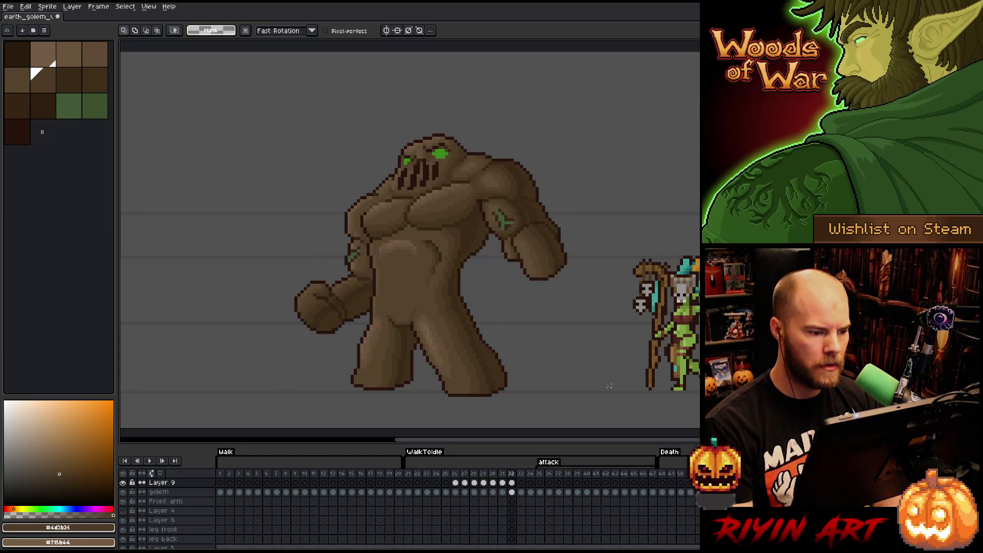
{"action": "key", "text": "Left"}
{"action": "key", "text": "Right"}
{"action": "key", "text": "Left"}
{"action": "key", "text": "Right"}
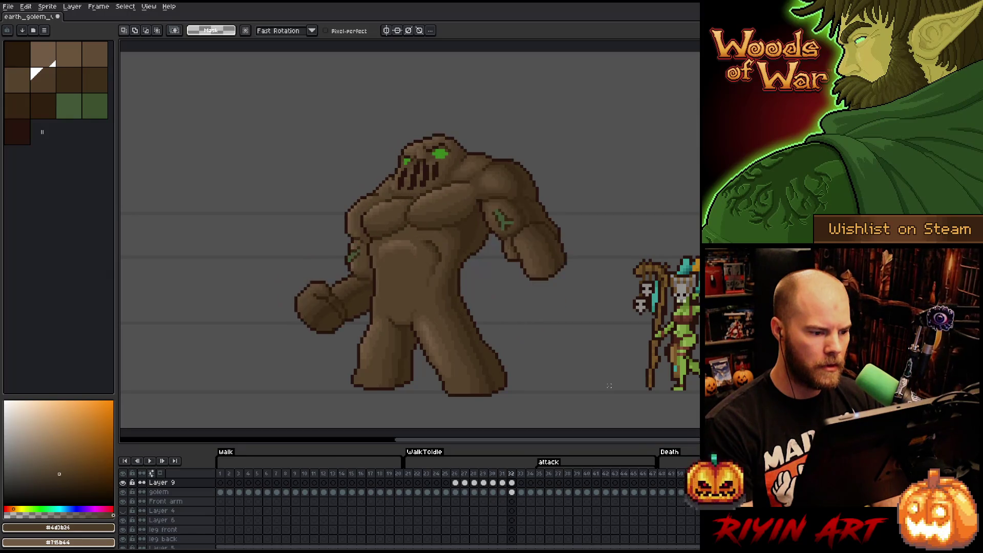
{"action": "key", "text": "Left"}
{"action": "key", "text": "Right"}
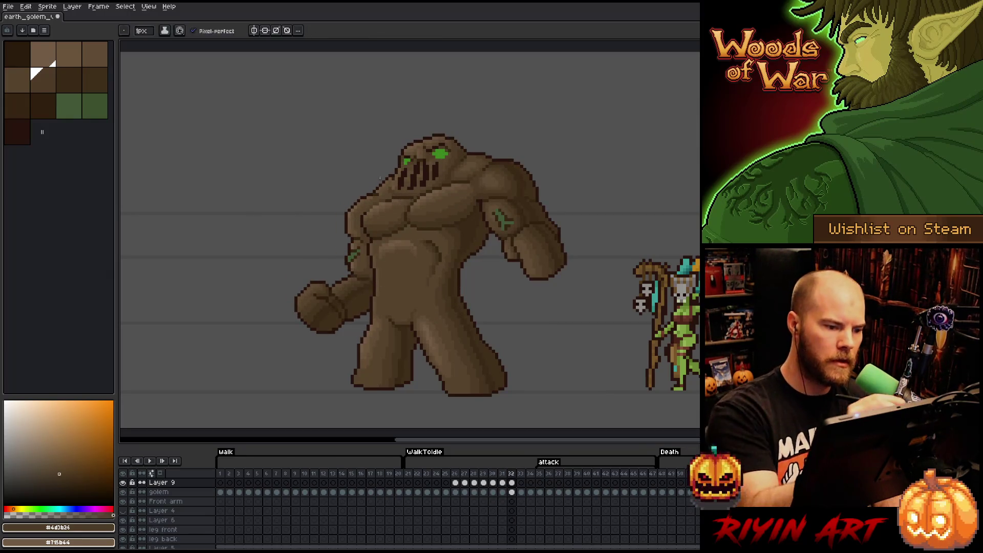
{"action": "key", "text": "b"}
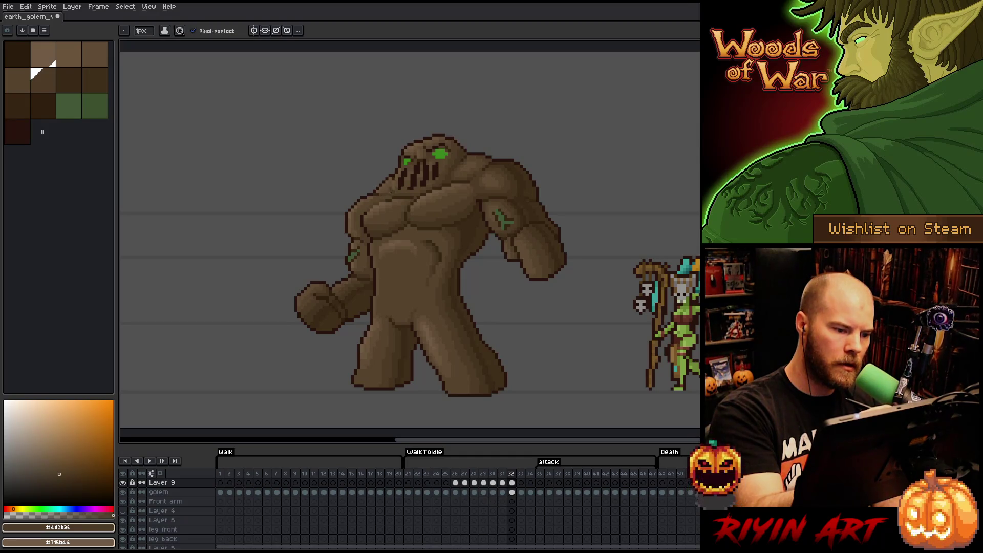
{"action": "left_click", "coordinate": [391, 188], "text": "alt"}
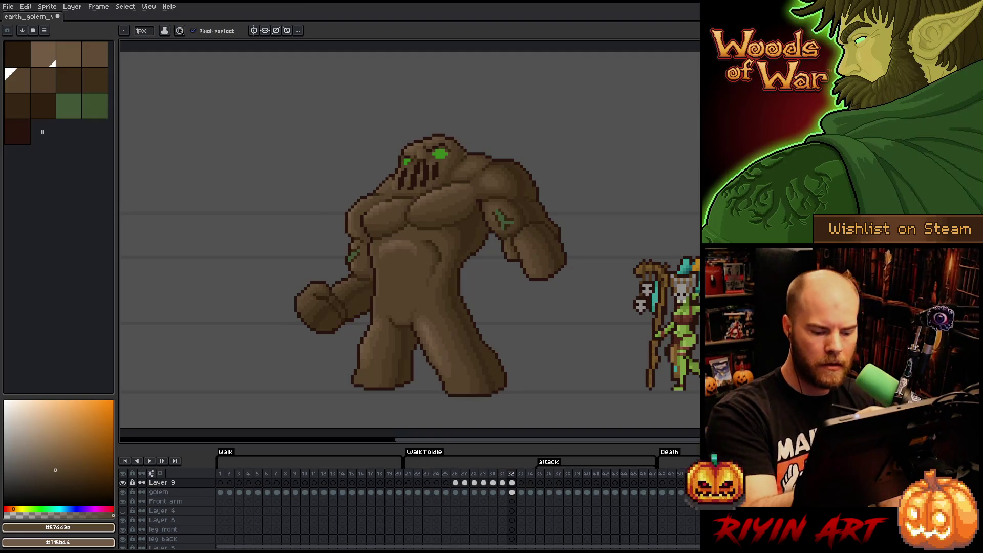
Sample the dark brown #4d3b26 from the golem on frame 32 and save the sprite
{"action": "key", "text": "comma"}
{"action": "key", "text": "period"}
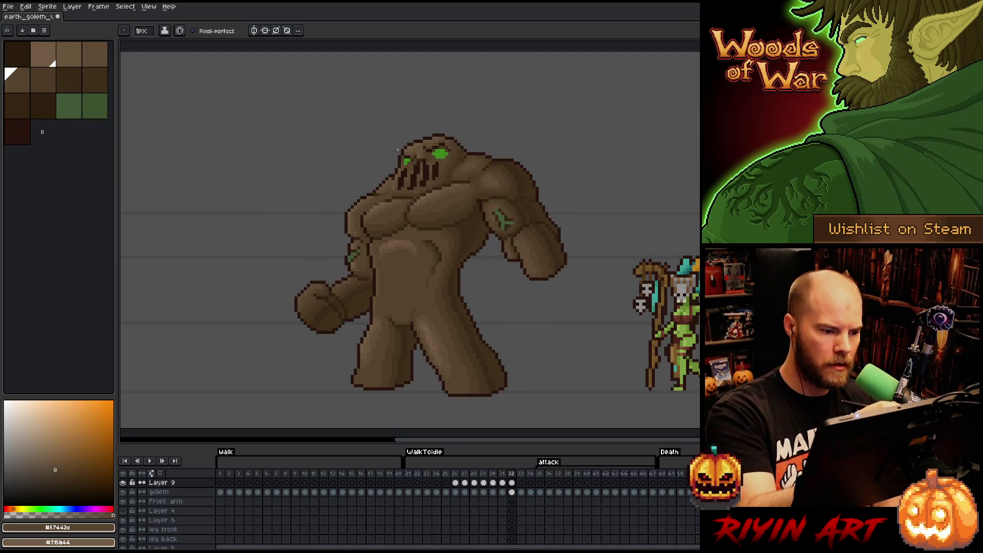
{"action": "left_click", "coordinate": [390, 194], "text": "alt"}
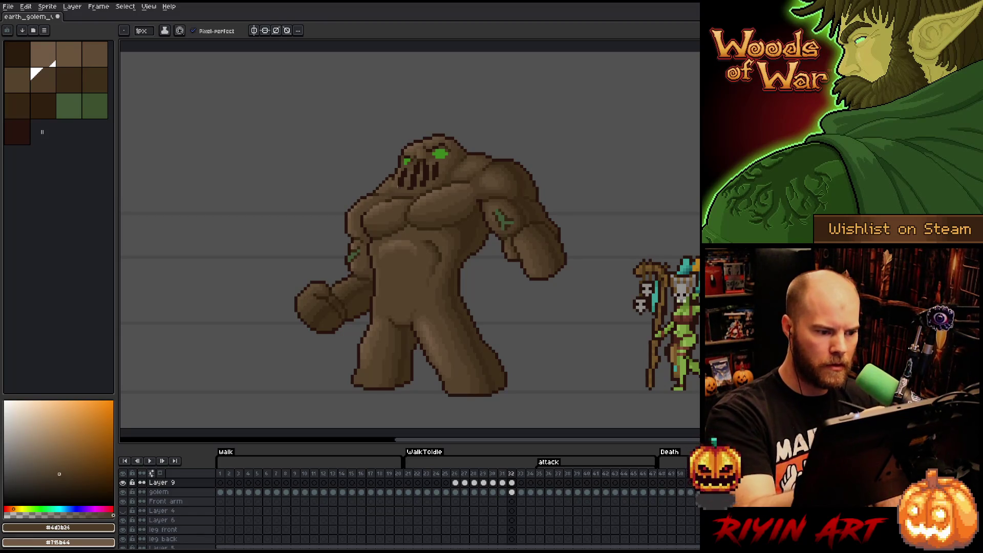
{"action": "key", "text": "ctrl+s"}
Flip through frames 31, 32 and 33 to check the swing, then select Layer 9
{"action": "key", "text": "comma"}
{"action": "key", "text": "period"}
{"action": "key", "text": "comma"}
{"action": "key", "text": "period"}
{"action": "key", "text": "comma"}
{"action": "key", "text": "period"}
{"action": "key", "text": "comma"}
{"action": "key", "text": "period"}
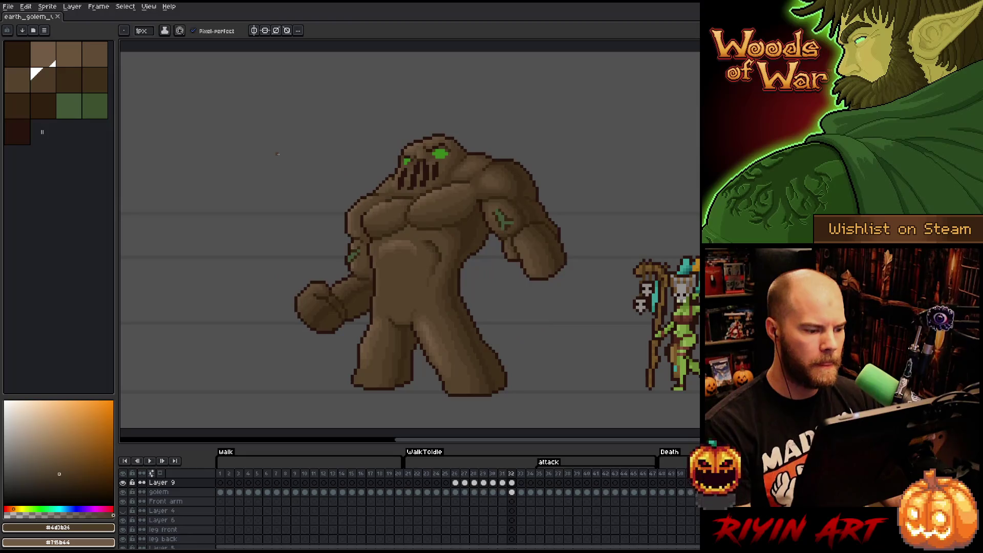
{"action": "key", "text": "comma"}
{"action": "key", "text": "period"}
{"action": "key", "text": "comma"}
{"action": "key", "text": "period"}
{"action": "key", "text": "comma"}
{"action": "key", "text": "period"}
{"action": "key", "text": "comma"}
{"action": "key", "text": "period"}
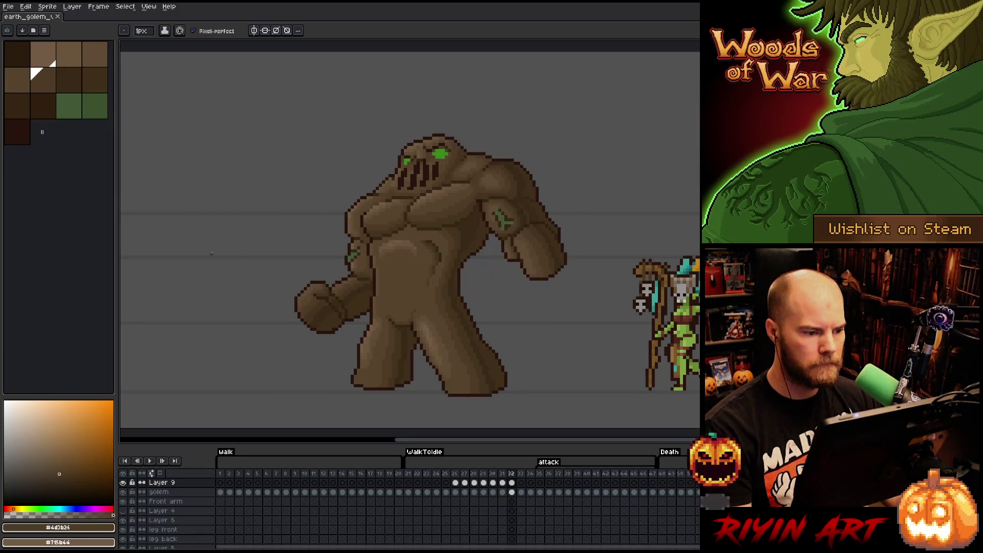
{"action": "key", "text": "comma"}
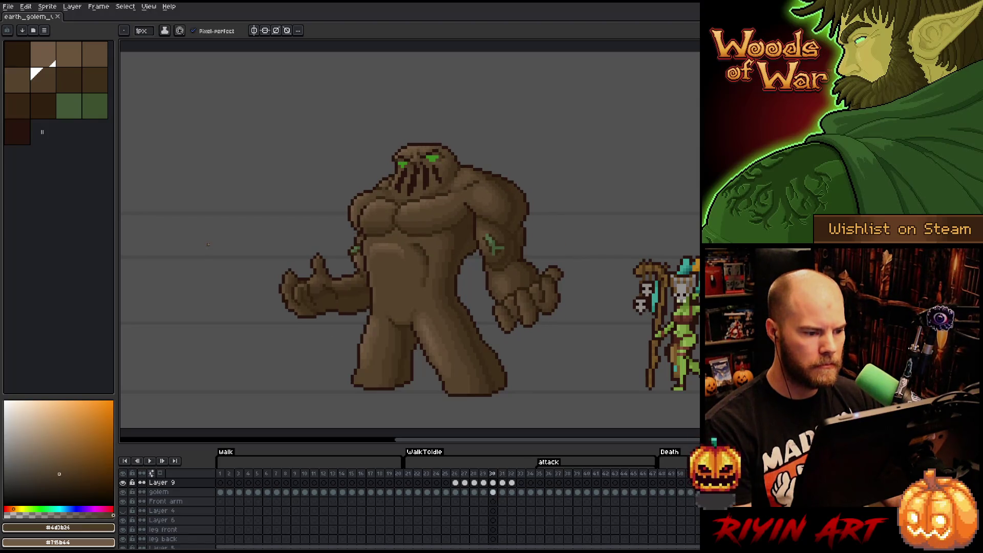
{"action": "key", "text": "period"}
{"action": "key", "text": "period"}
{"action": "key", "text": "comma"}
{"action": "key", "text": "period"}
{"action": "key", "text": "comma"}
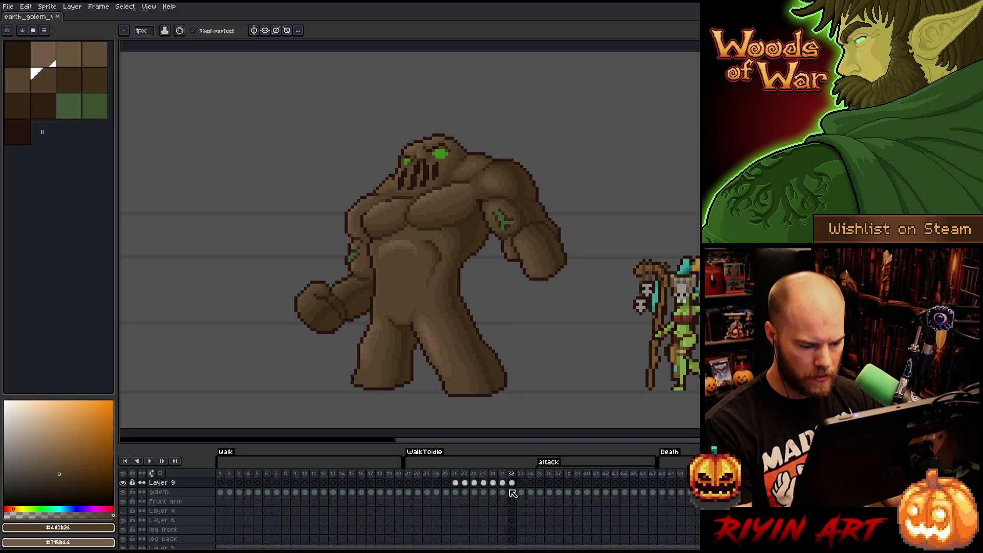
{"action": "left_click", "coordinate": [174, 485]}
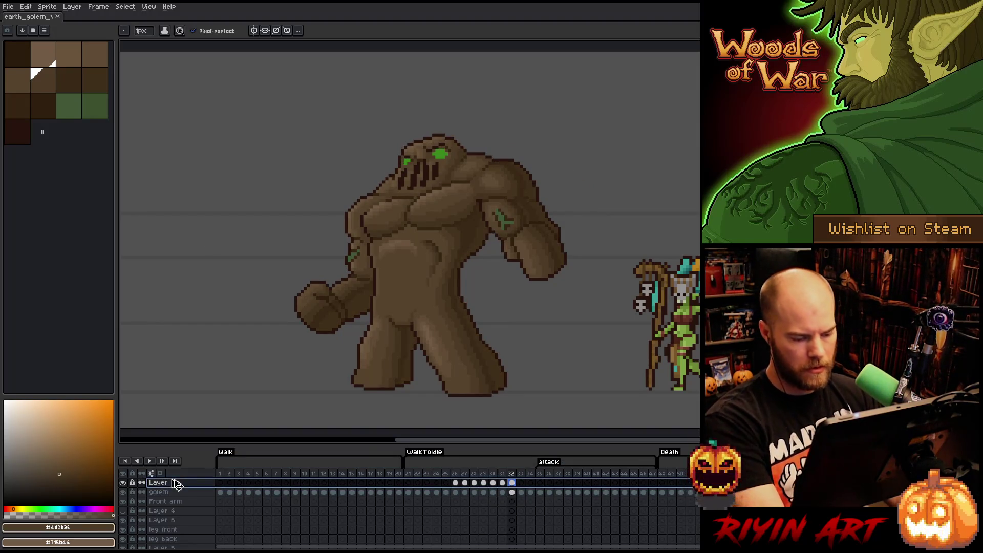
Clear Layer 9 and paste the shaded golem copy from frame 32 into its frame 33
{"action": "key", "text": "Delete"}
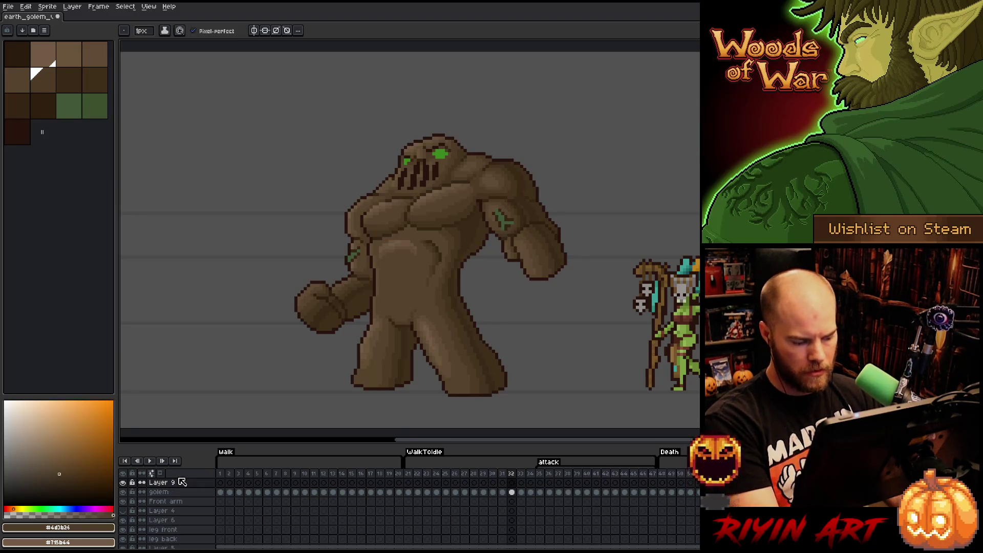
{"action": "left_click", "coordinate": [514, 494]}
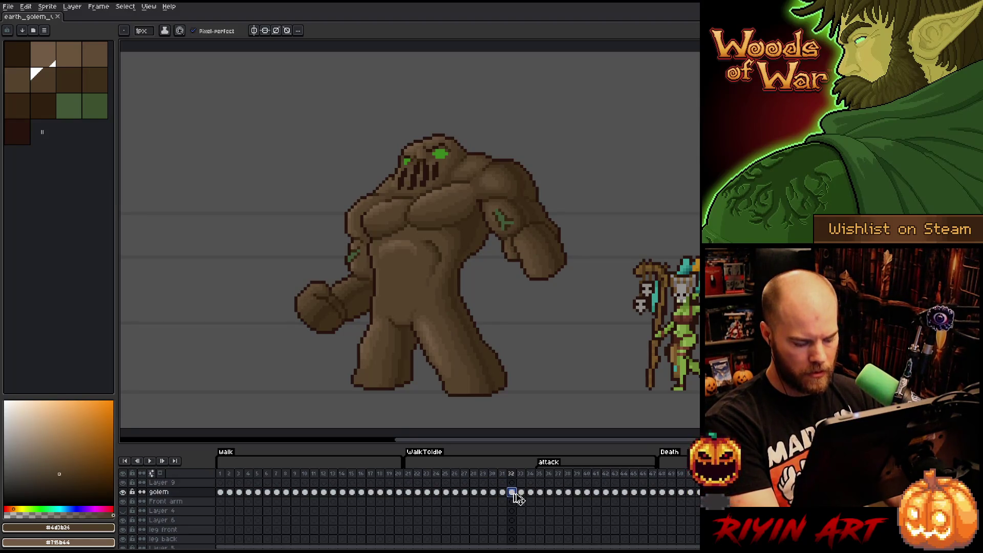
{"action": "left_click", "coordinate": [524, 483]}
{"action": "key", "text": "ctrl+v"}
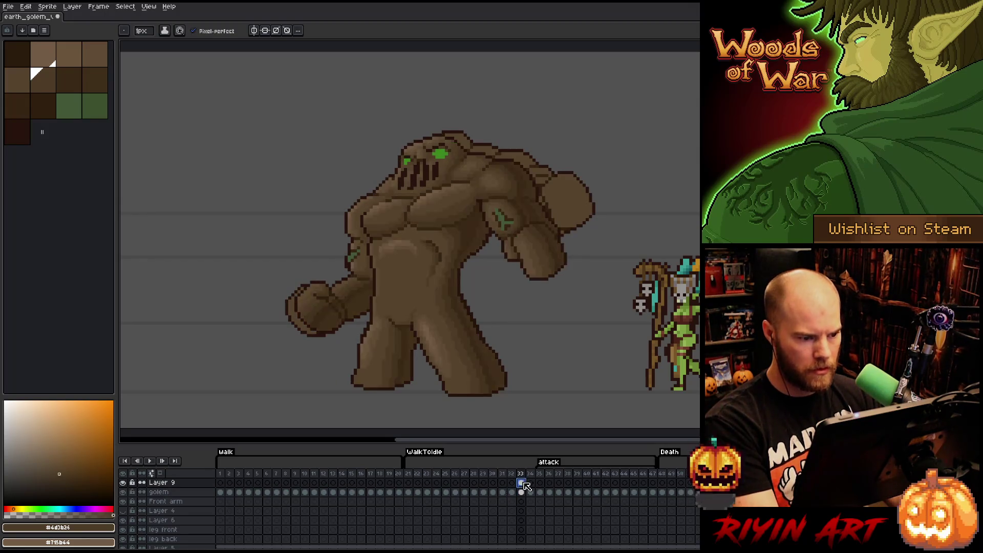
Toggle Layer 9's visibility to compare the shaded copy against the flat golem
{"action": "left_click", "coordinate": [124, 482]}
{"action": "left_click", "coordinate": [124, 482]}
{"action": "left_click", "coordinate": [124, 482]}
{"action": "left_click", "coordinate": [124, 483]}
{"action": "left_click", "coordinate": [124, 483]}
{"action": "left_click", "coordinate": [124, 483]}
{"action": "left_click", "coordinate": [124, 483]}
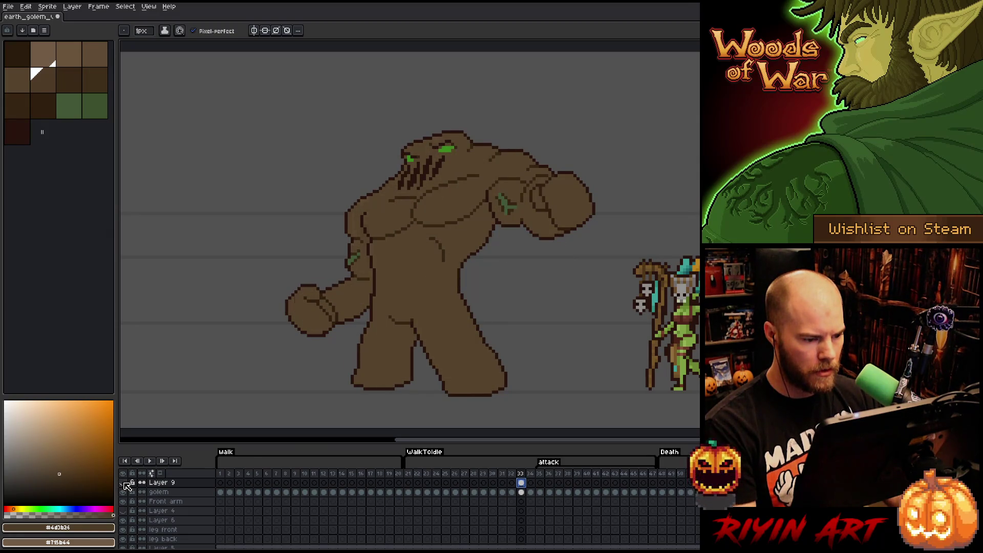
{"action": "left_click", "coordinate": [124, 483]}
Replace the dark outline colour #28130d with #715b44 at alpha 17
{"action": "key", "text": "shift+r"}
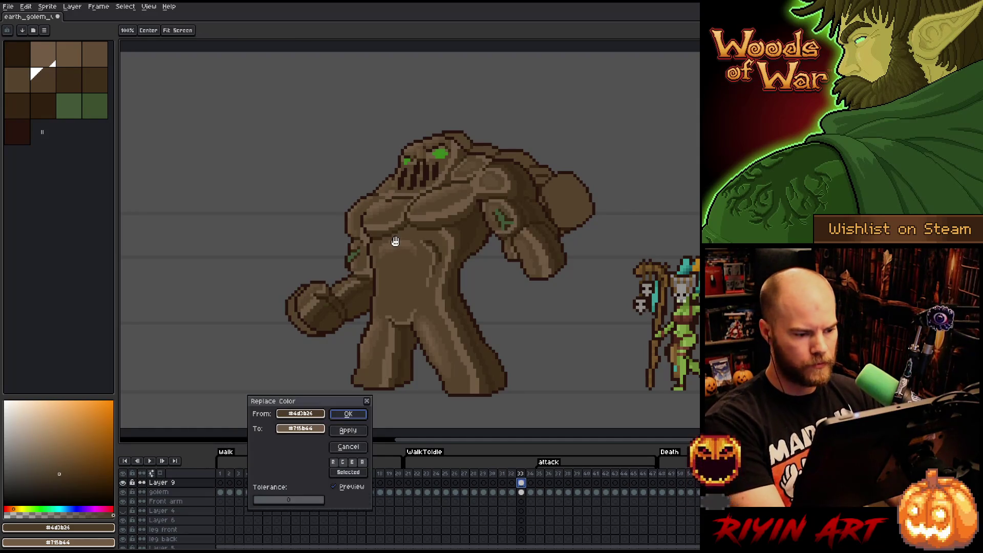
{"action": "left_click", "coordinate": [301, 413]}
{"action": "left_click", "coordinate": [480, 319]}
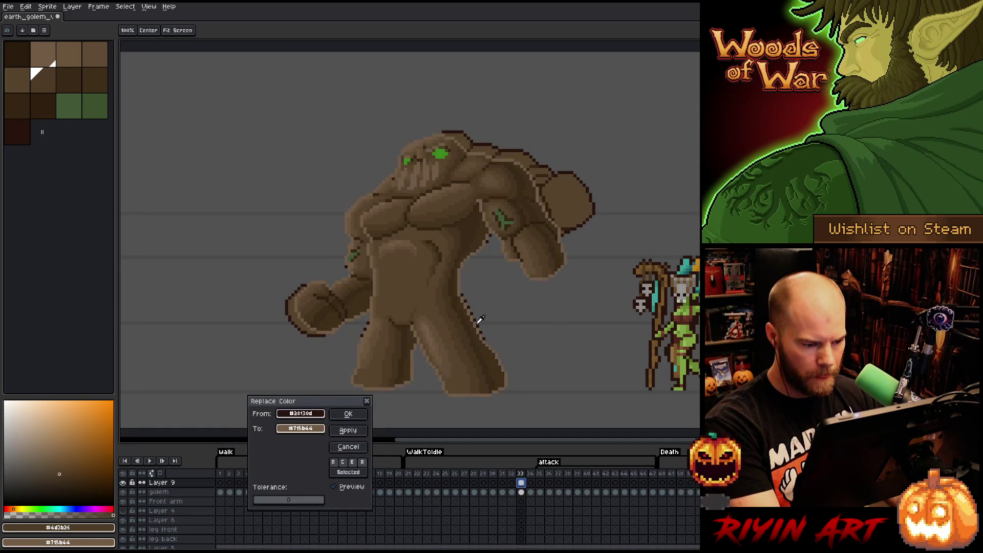
{"action": "left_click", "coordinate": [300, 428]}
{"action": "left_click", "coordinate": [302, 497]}
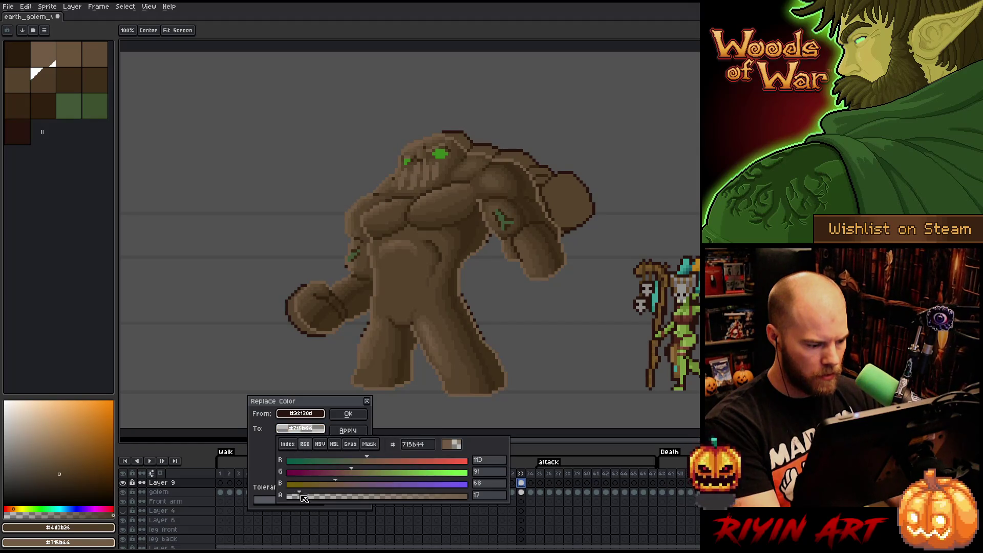
{"action": "left_click", "coordinate": [348, 414]}
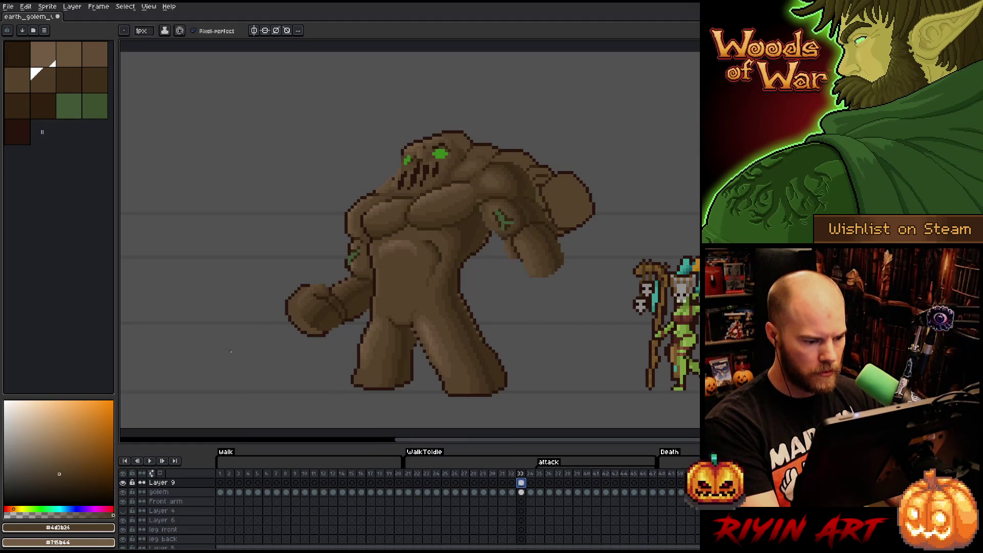
Try a selection around the golem's legs, then drop it
{"action": "key", "text": "m"}
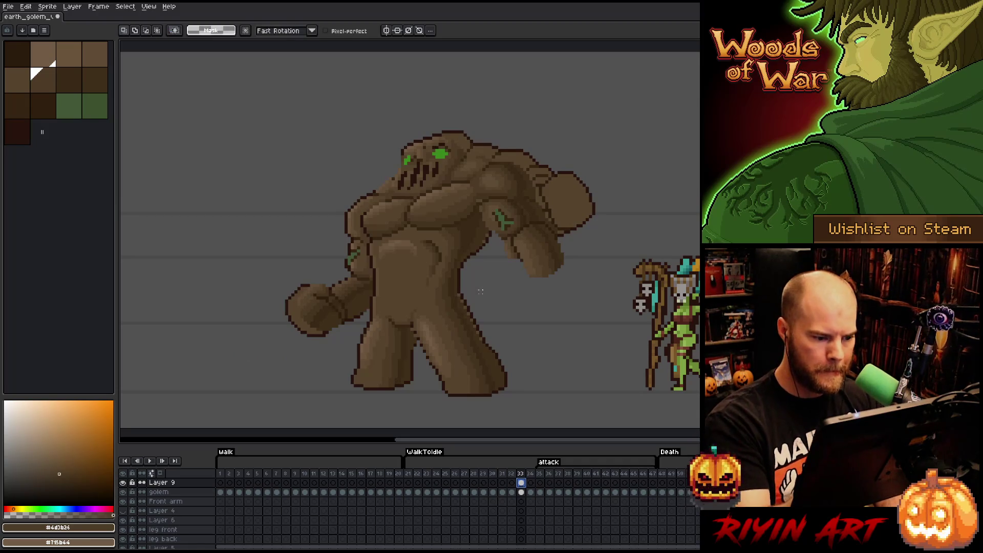
{"action": "mouse_move", "coordinate": [417, 297]}
{"action": "left_mouse_down"}
{"action": "mouse_move", "coordinate": [373, 307]}
{"action": "mouse_move", "coordinate": [348, 335]}
{"action": "mouse_move", "coordinate": [349, 378]}
{"action": "mouse_move", "coordinate": [492, 376]}
{"action": "mouse_move", "coordinate": [552, 326]}
{"action": "left_mouse_up"}
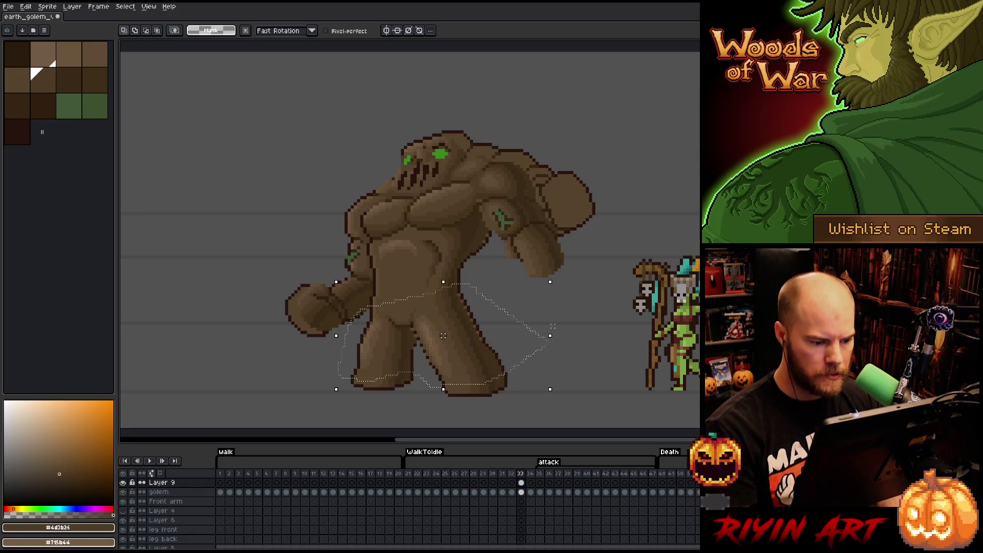
{"action": "key", "text": "ctrl+d"}
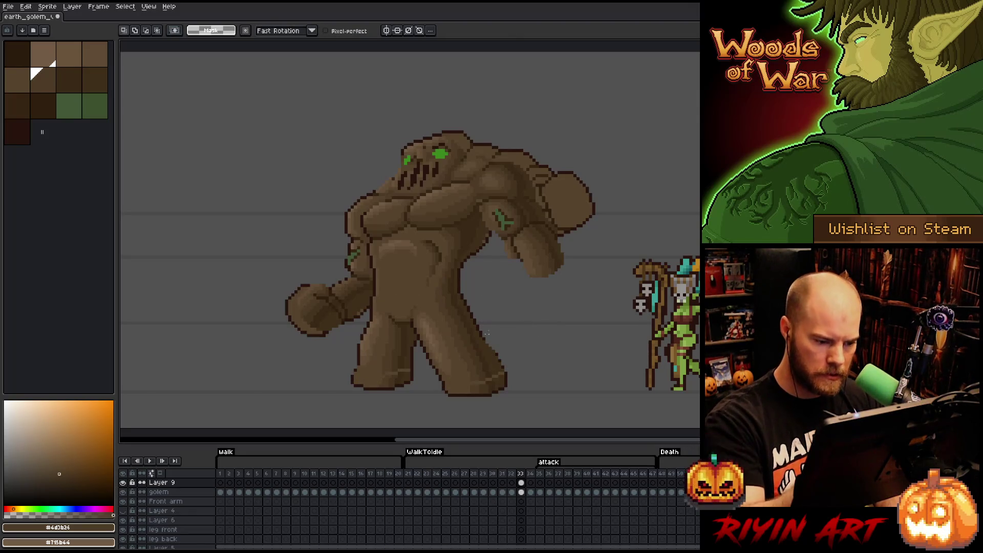
{"action": "key", "text": "b"}
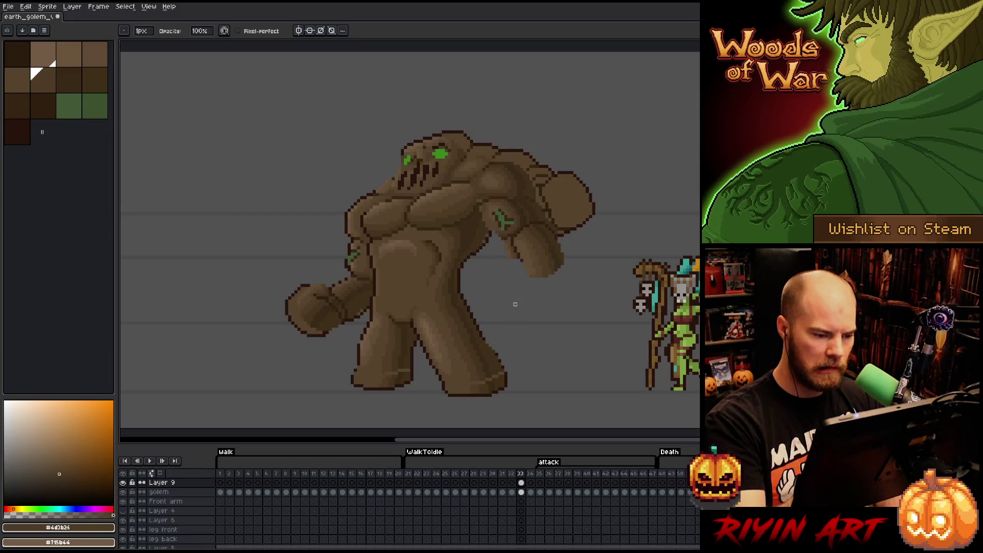
Lasso the hanging forearm and fling it up and right as debris
{"action": "key", "text": "q"}
{"action": "mouse_move", "coordinate": [599, 222]}
{"action": "left_mouse_down"}
{"action": "mouse_move", "coordinate": [509, 298]}
{"action": "mouse_move", "coordinate": [489, 235]}
{"action": "left_mouse_up"}
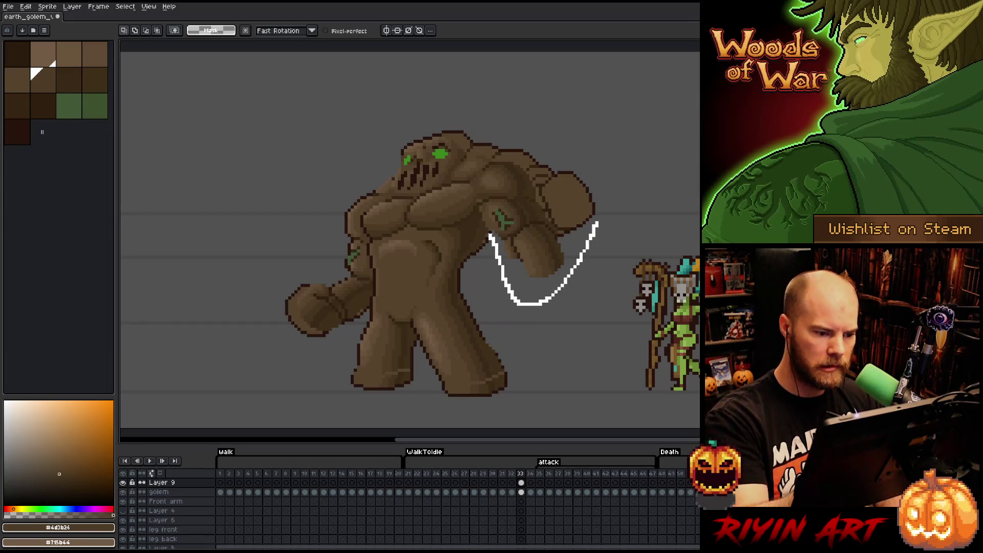
{"action": "mouse_move", "coordinate": [474, 185]}
{"action": "left_mouse_down"}
{"action": "mouse_move", "coordinate": [500, 156]}
{"action": "mouse_move", "coordinate": [625, 171]}
{"action": "mouse_move", "coordinate": [634, 194]}
{"action": "left_mouse_up"}
{"action": "left_click_drag", "start_coordinate": [503, 135], "coordinate": [482, 167]}
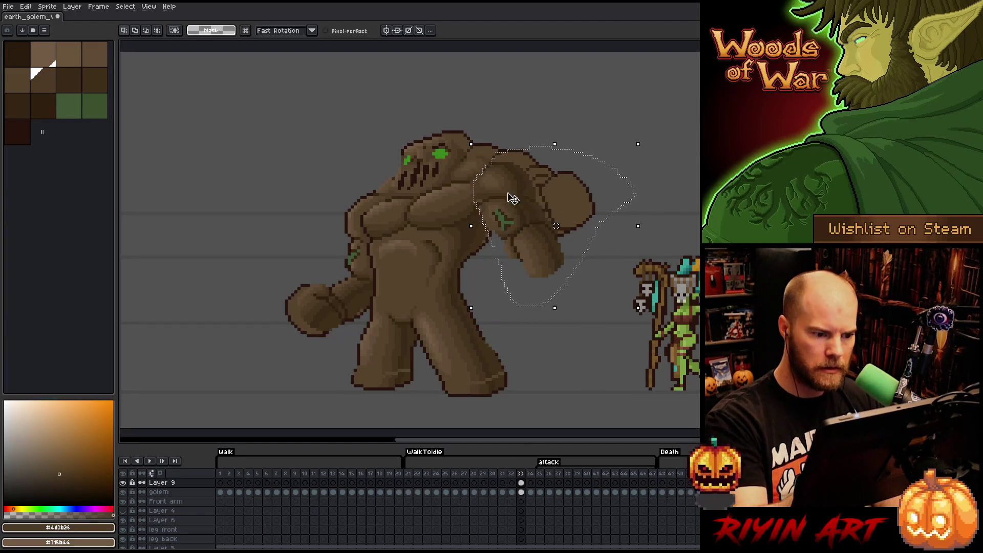
{"action": "left_click_drag", "start_coordinate": [511, 198], "coordinate": [640, 136]}
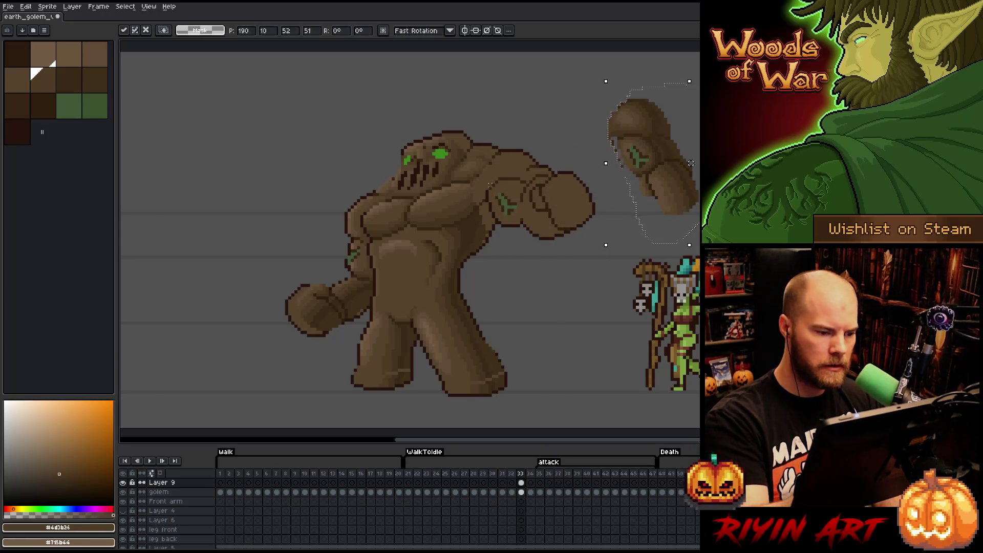
{"action": "key", "text": "ctrl+d"}
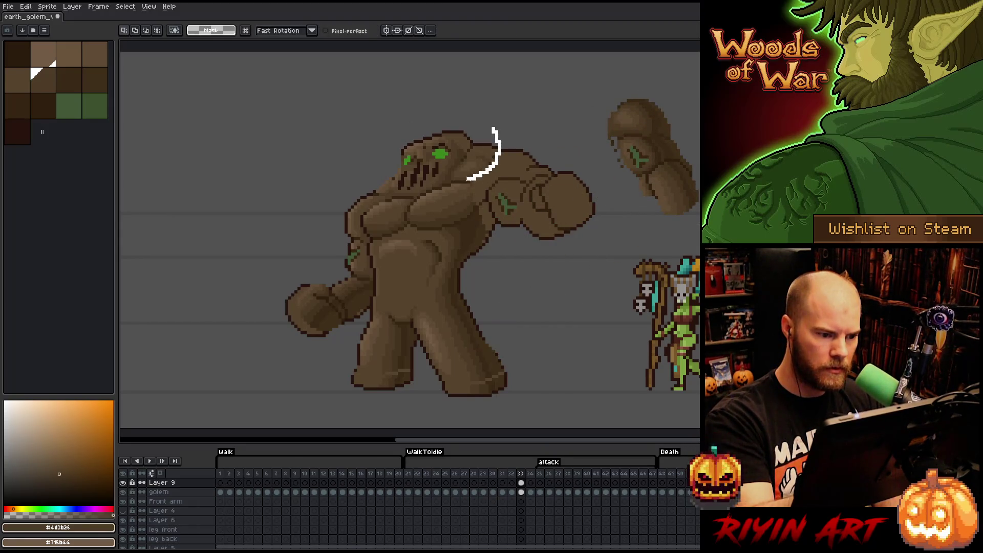
Break a head chunk and a chest chunk off and lift them above the golem
{"action": "left_click_drag", "start_coordinate": [446, 179], "coordinate": [493, 128]}
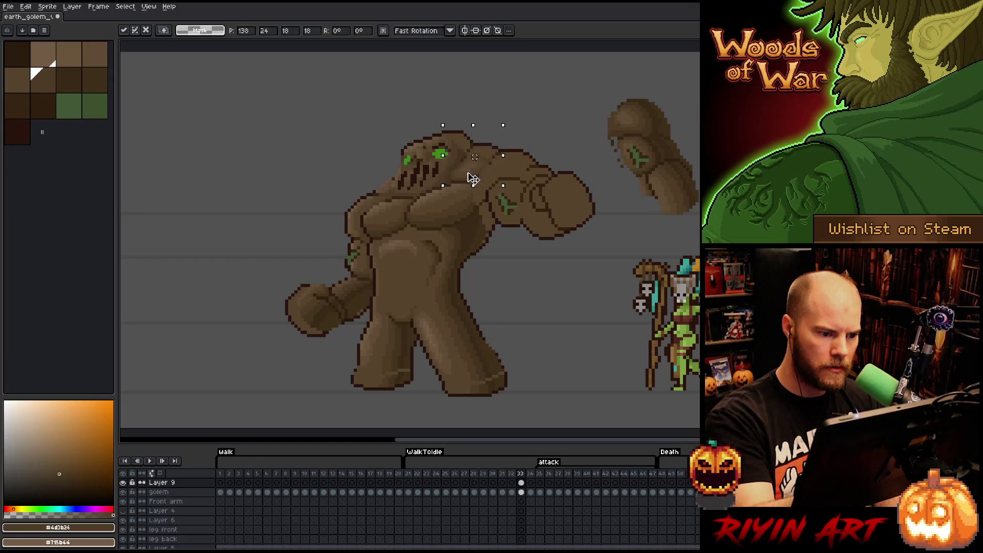
{"action": "left_click_drag", "start_coordinate": [477, 163], "coordinate": [533, 113]}
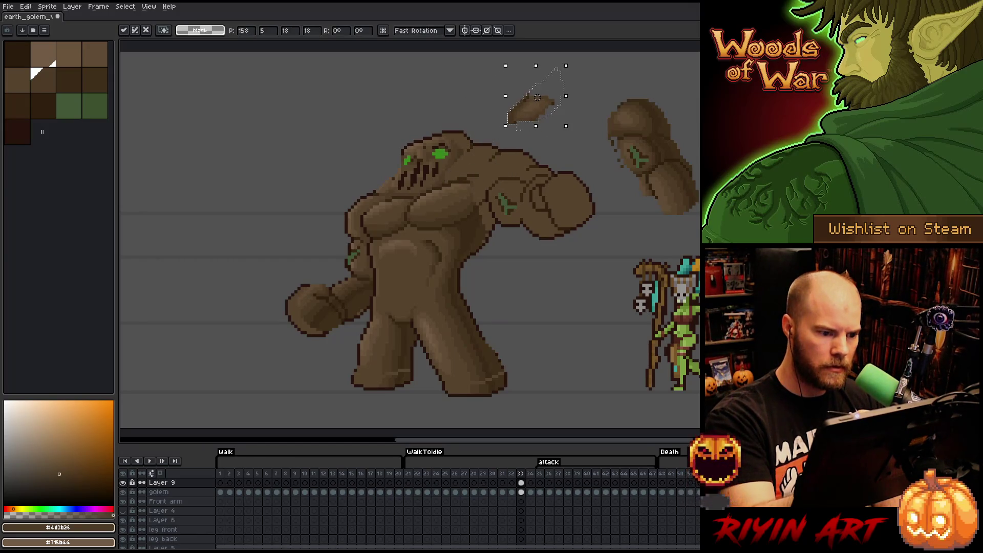
{"action": "key", "text": "ctrl+d"}
{"action": "mouse_move", "coordinate": [484, 181]}
{"action": "left_mouse_down"}
{"action": "mouse_move", "coordinate": [472, 212]}
{"action": "mouse_move", "coordinate": [442, 226]}
{"action": "mouse_move", "coordinate": [421, 191]}
{"action": "mouse_move", "coordinate": [487, 169]}
{"action": "left_mouse_up"}
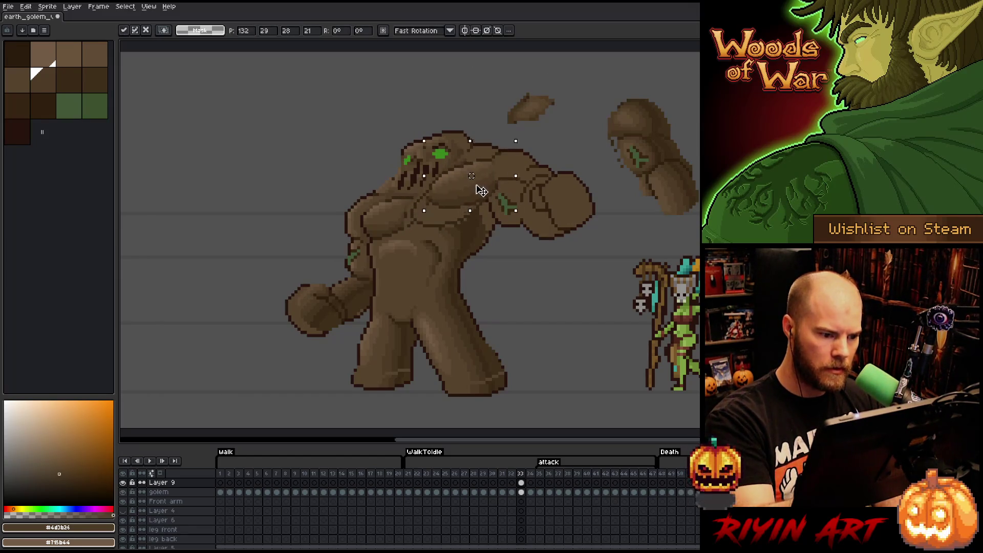
{"action": "left_click_drag", "start_coordinate": [469, 200], "coordinate": [427, 91]}
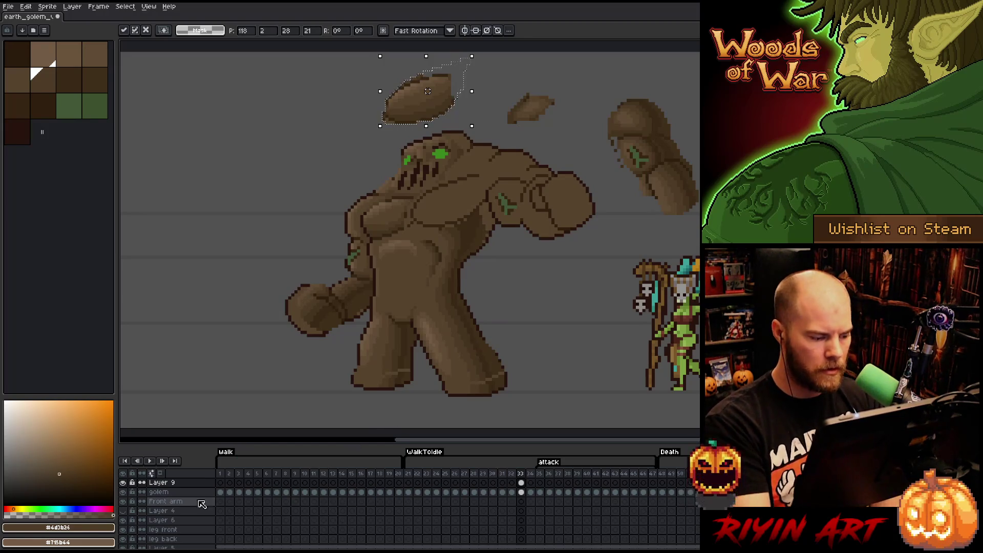
{"action": "left_click", "coordinate": [123, 483]}
Toggle Layer 9 to compare the debris against the flat pose, then deselect the upper rock
{"action": "left_click", "coordinate": [123, 483]}
{"action": "left_click", "coordinate": [123, 484]}
{"action": "left_click", "coordinate": [123, 483]}
{"action": "left_click", "coordinate": [123, 484]}
{"action": "left_click", "coordinate": [123, 484]}
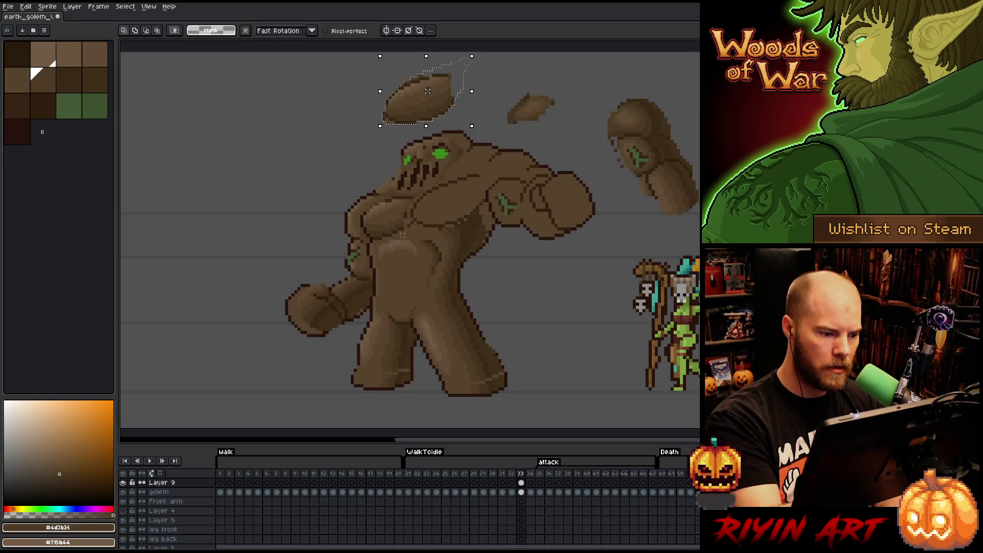
{"action": "key", "text": "ctrl+d"}
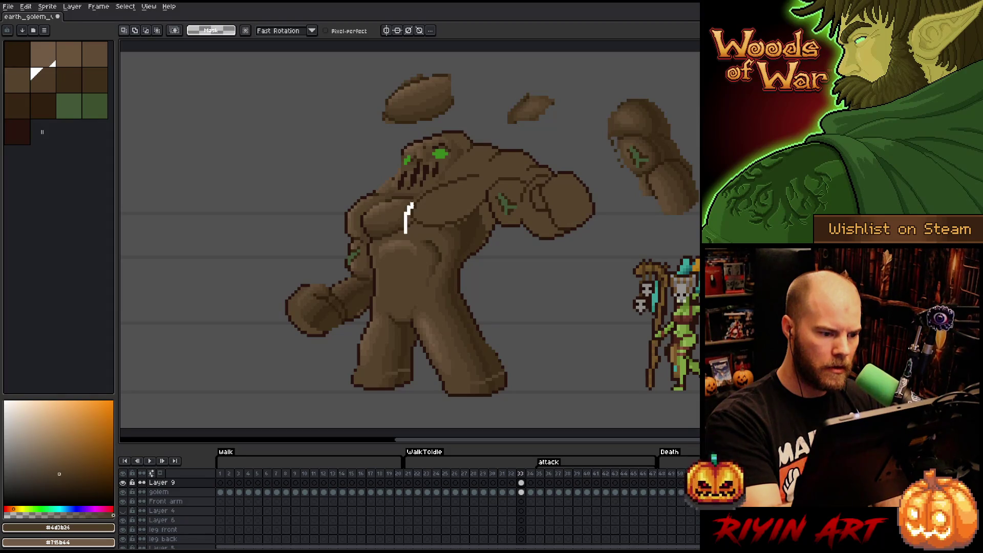
Outline a chest patch, drop it, and recheck the frame with Layer 9 on and off
{"action": "left_click_drag", "start_coordinate": [406, 233], "coordinate": [375, 241]}
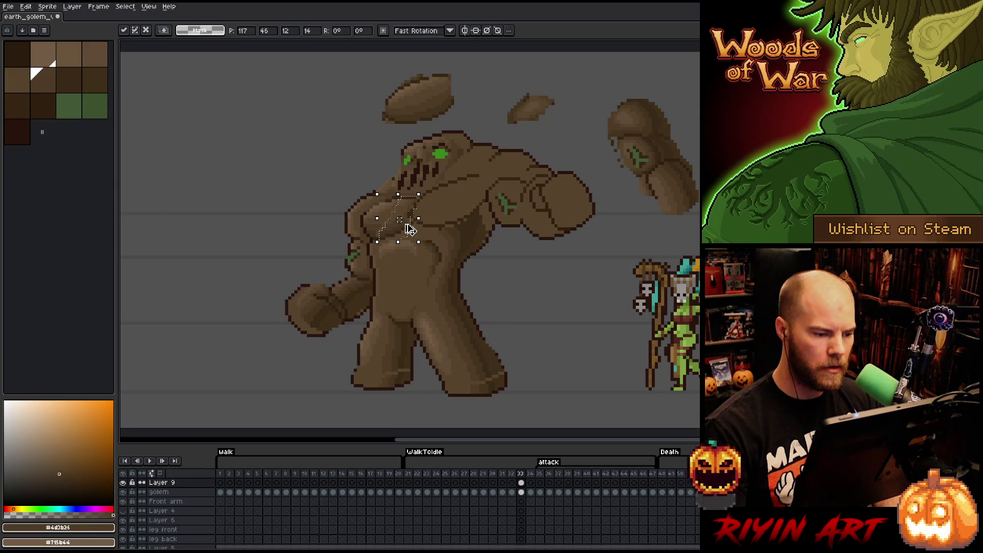
{"action": "key", "text": "ctrl+d"}
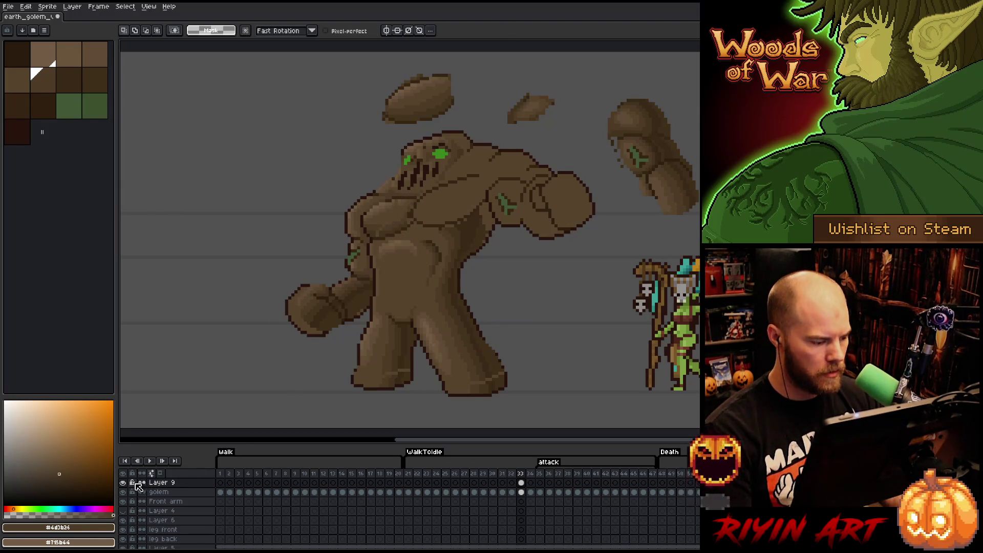
{"action": "left_click", "coordinate": [124, 483]}
{"action": "left_click", "coordinate": [123, 483]}
{"action": "left_click", "coordinate": [123, 483]}
{"action": "left_click", "coordinate": [124, 483]}
{"action": "left_click", "coordinate": [123, 483]}
{"action": "left_click", "coordinate": [123, 483]}
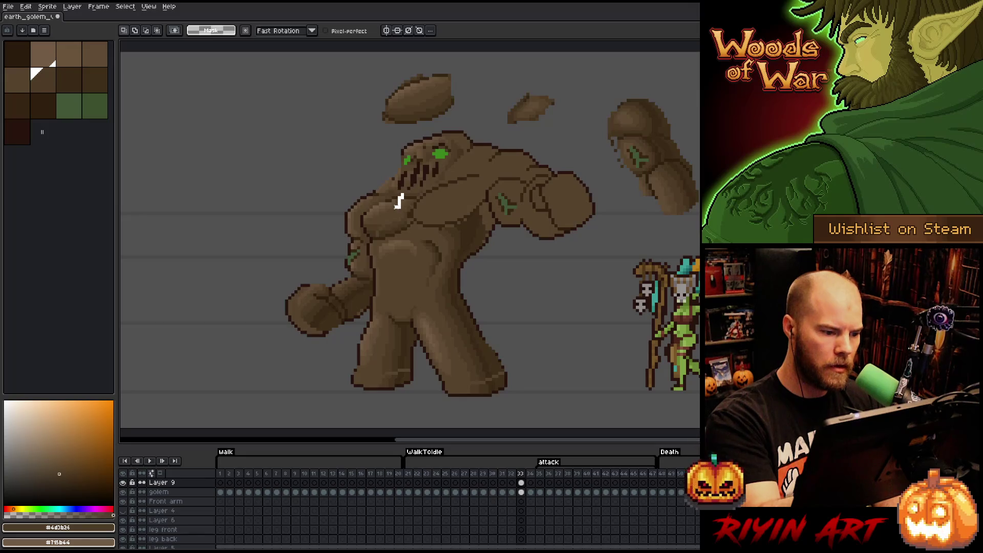
Select a small chest patch, release it, and compare with Layer 9 hidden and shown
{"action": "left_click_drag", "start_coordinate": [384, 191], "coordinate": [407, 213]}
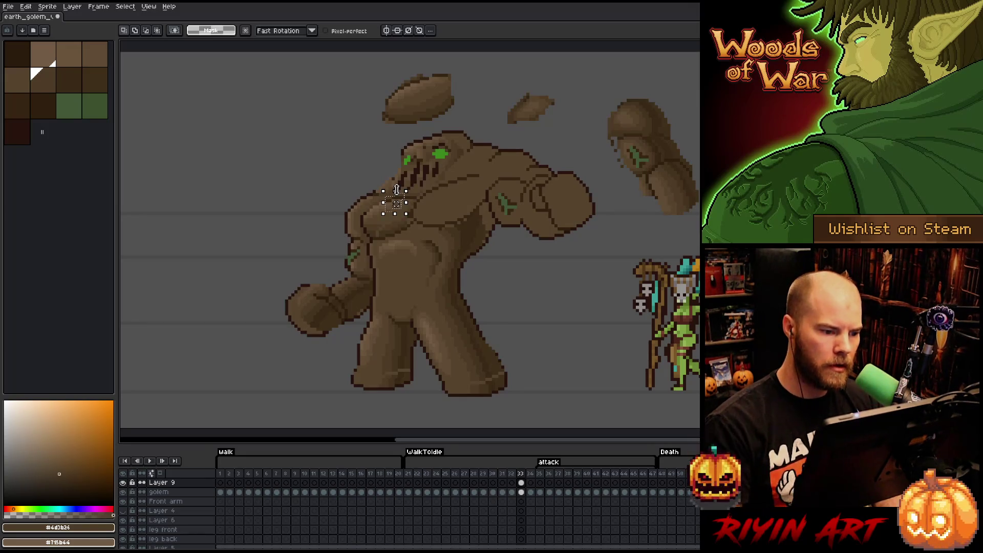
{"action": "left_click", "coordinate": [396, 187]}
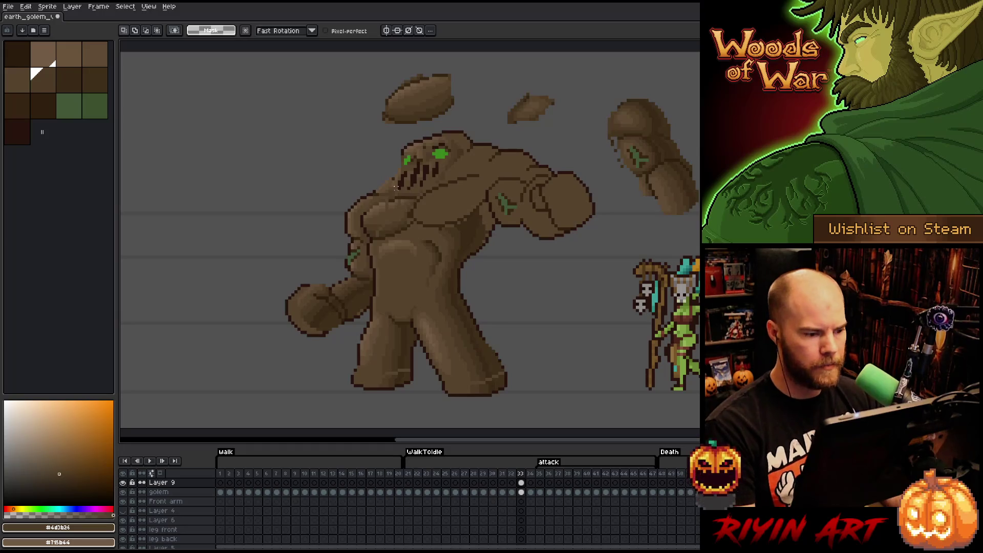
{"action": "left_click", "coordinate": [123, 482]}
{"action": "left_click", "coordinate": [123, 483]}
{"action": "left_click", "coordinate": [125, 483]}
{"action": "left_click", "coordinate": [126, 482]}
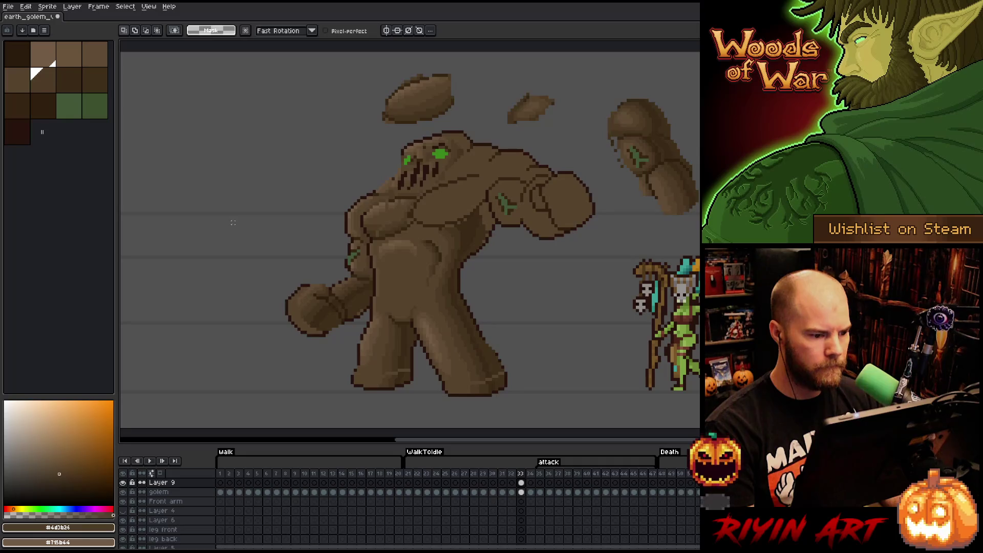
Switch to the Pencil and flick Layer 9 on and off for a final comparison
{"action": "key", "text": "b"}
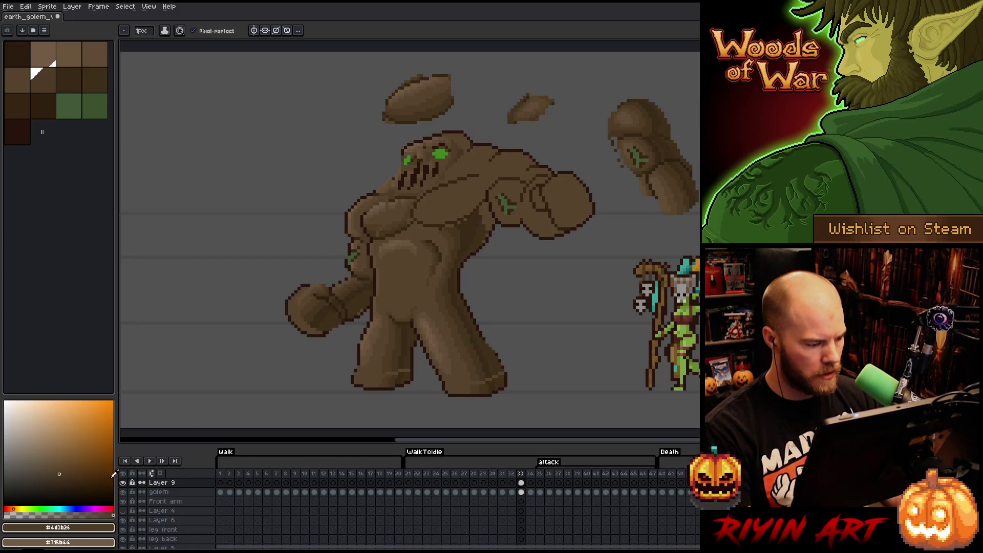
{"action": "left_click", "coordinate": [124, 483]}
{"action": "left_click", "coordinate": [123, 483]}
{"action": "left_click", "coordinate": [124, 483]}
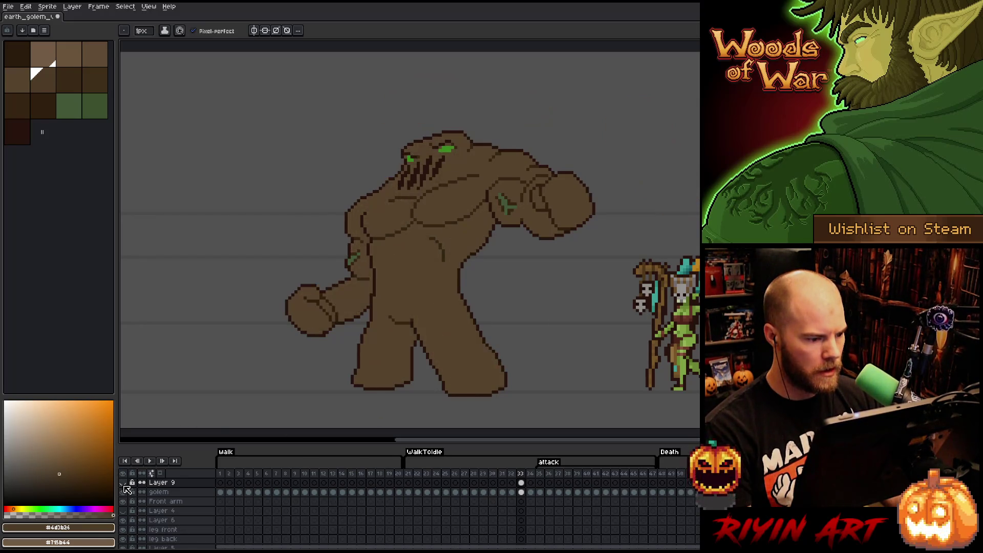
{"action": "left_click", "coordinate": [124, 483]}
{"action": "left_click", "coordinate": [124, 484]}
{"action": "left_click", "coordinate": [124, 484]}
{"action": "left_click", "coordinate": [124, 484]}
{"action": "left_click", "coordinate": [124, 484]}
{"action": "left_click", "coordinate": [124, 484]}
{"action": "left_click", "coordinate": [124, 484]}
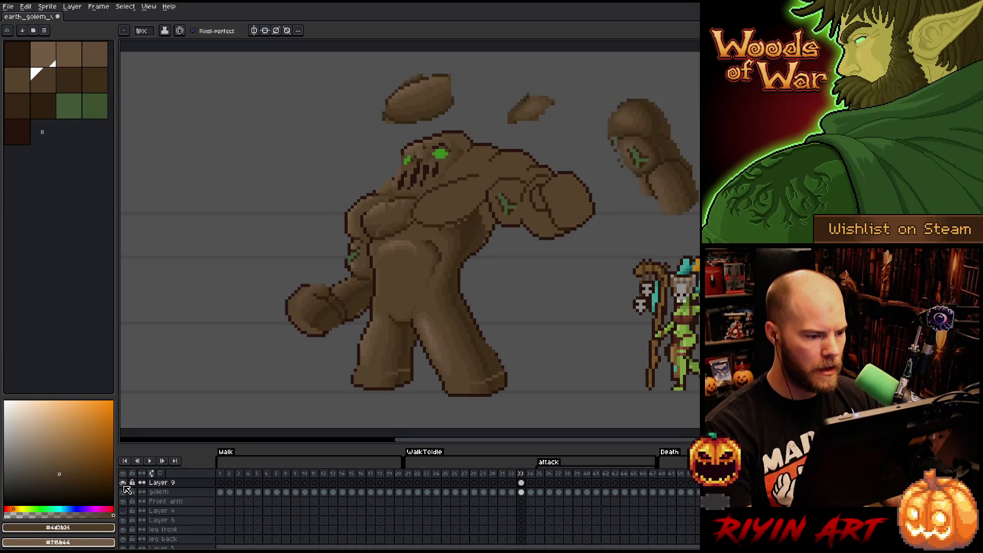
Lasso a piece of the golem's head and fling it up-left as floating debris
{"action": "key", "text": "q"}
{"action": "mouse_move", "coordinate": [482, 134]}
{"action": "left_mouse_down"}
{"action": "mouse_move", "coordinate": [439, 181]}
{"action": "mouse_move", "coordinate": [371, 179]}
{"action": "mouse_move", "coordinate": [479, 136]}
{"action": "left_mouse_up"}
{"action": "mouse_move", "coordinate": [450, 170]}
{"action": "left_mouse_down"}
{"action": "mouse_move", "coordinate": [350, 170]}
{"action": "mouse_move", "coordinate": [324, 121]}
{"action": "left_mouse_up"}
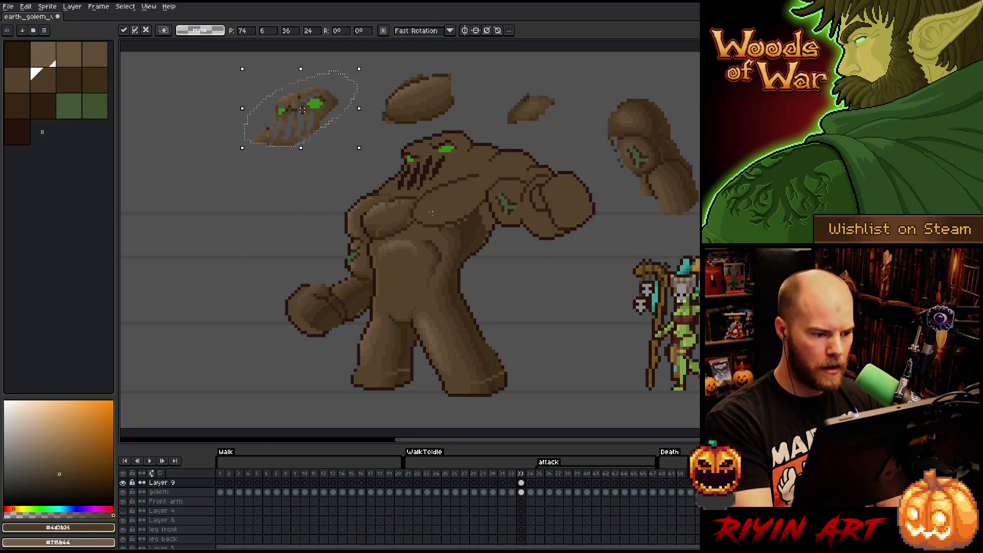
{"action": "key", "text": "ctrl+d"}
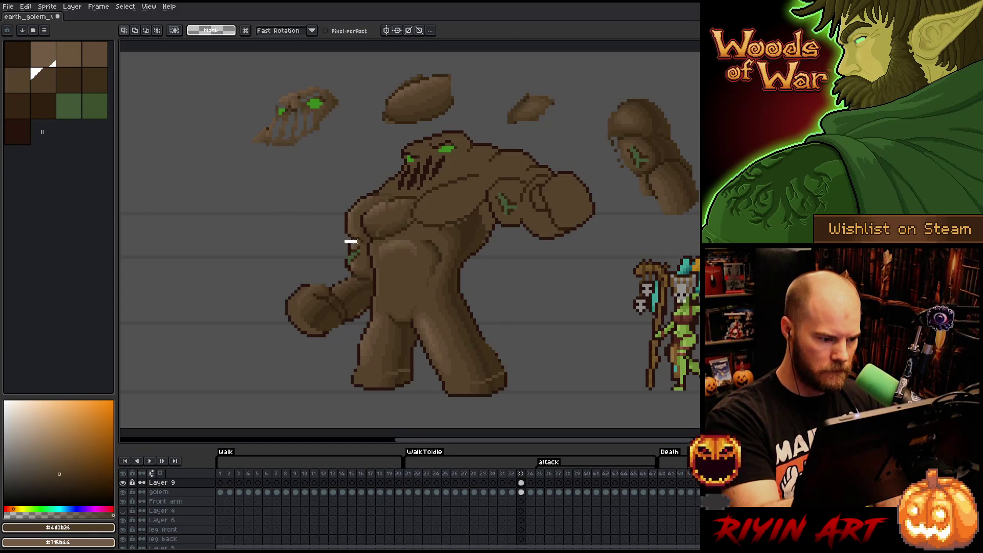
{"action": "key", "text": "ctrl+shift+d"}
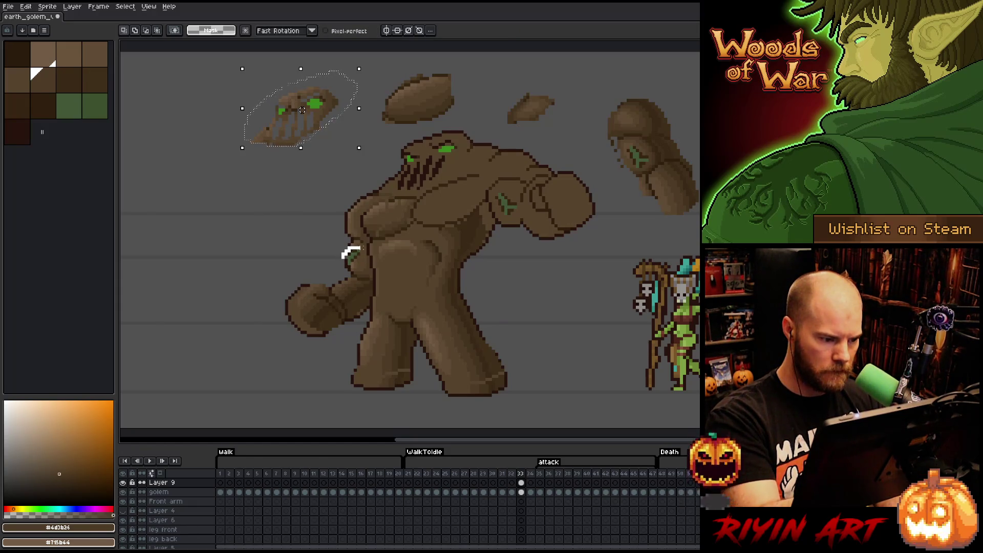
Nudge a small patch on the golem's side down one pixel, checking it with Layer 9 toggled
{"action": "left_click_drag", "start_coordinate": [353, 256], "coordinate": [330, 253]}
{"action": "key", "text": "Down"}
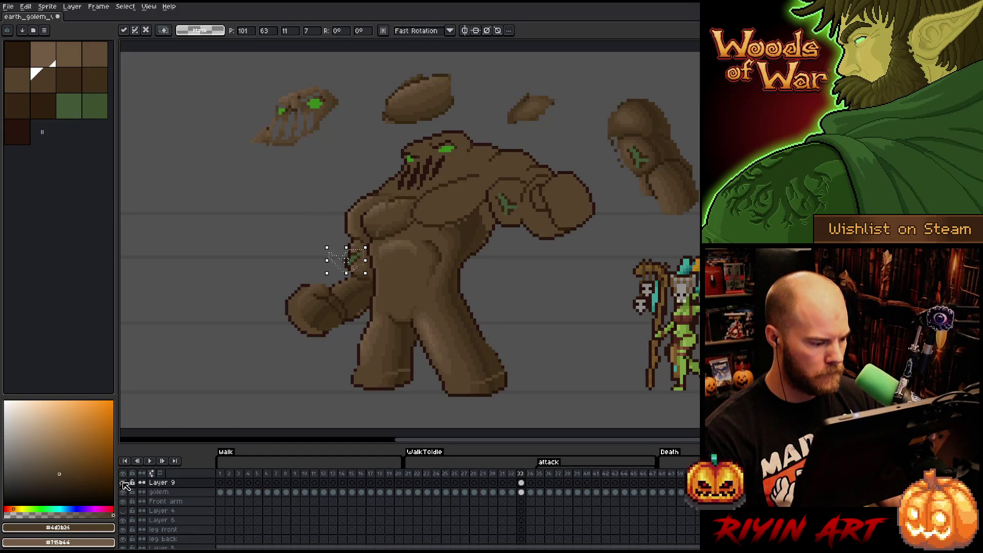
{"action": "left_click", "coordinate": [123, 482]}
{"action": "left_click", "coordinate": [123, 482]}
{"action": "left_click", "coordinate": [123, 482]}
{"action": "left_click", "coordinate": [123, 483]}
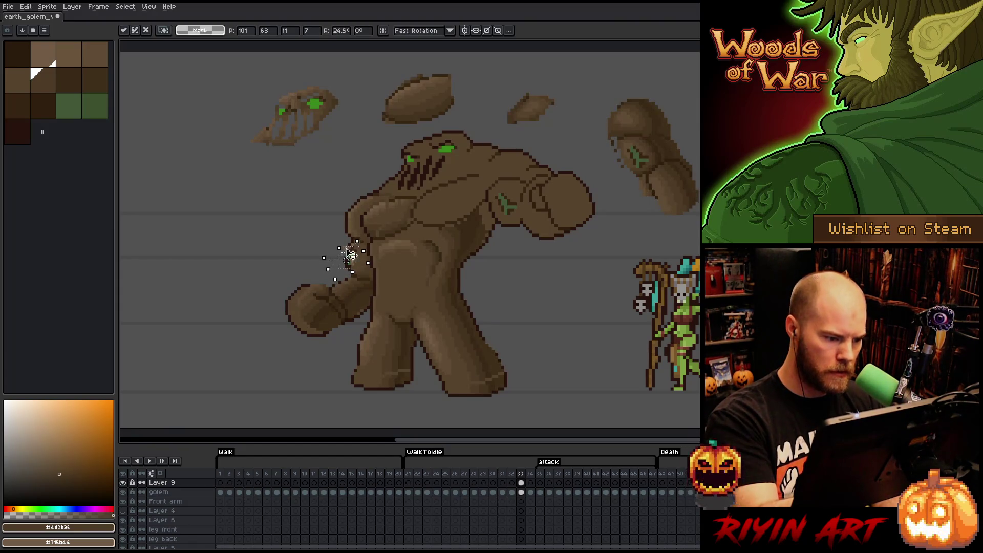
Reposition the forearm and fist: one pixel up-right, then one pixel left
{"action": "mouse_move", "coordinate": [302, 269]}
{"action": "left_mouse_down"}
{"action": "mouse_move", "coordinate": [333, 293]}
{"action": "mouse_move", "coordinate": [344, 330]}
{"action": "mouse_move", "coordinate": [307, 261]}
{"action": "left_mouse_up"}
{"action": "left_click_drag", "start_coordinate": [317, 332], "coordinate": [321, 329]}
{"action": "left_click", "coordinate": [362, 289]}
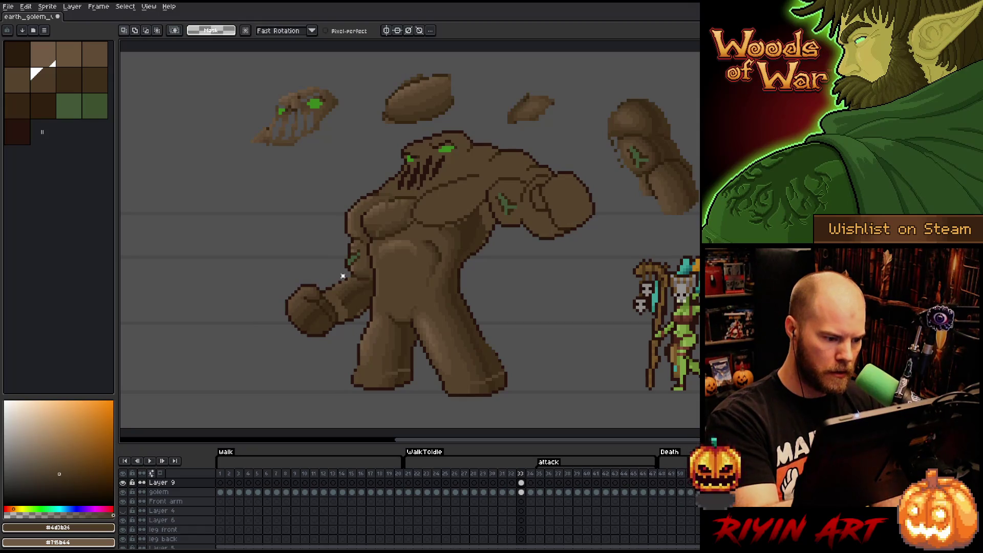
{"action": "mouse_move", "coordinate": [359, 325]}
{"action": "left_mouse_down"}
{"action": "mouse_move", "coordinate": [345, 328]}
{"action": "mouse_move", "coordinate": [326, 273]}
{"action": "mouse_move", "coordinate": [364, 309]}
{"action": "mouse_move", "coordinate": [346, 338]}
{"action": "left_mouse_up"}
{"action": "left_click", "coordinate": [494, 311]}
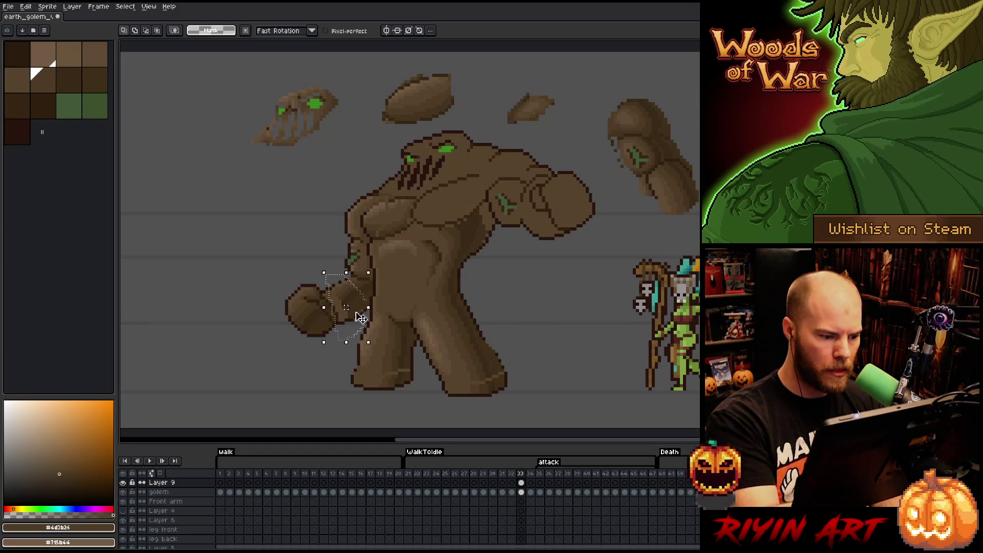
{"action": "left_click", "coordinate": [361, 314]}
{"action": "key", "text": "Left"}
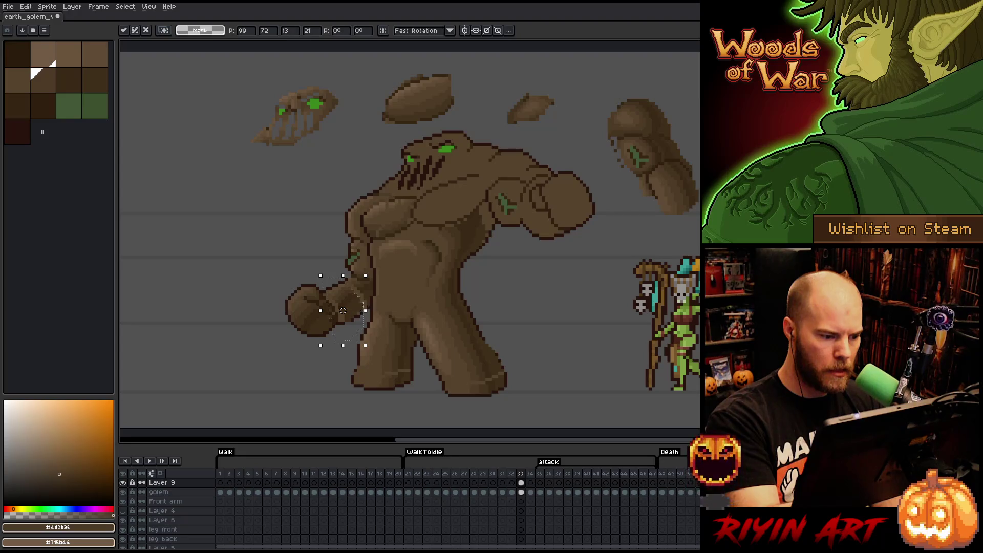
{"action": "key", "text": "Return"}
Flip between frames 32 and 33 to compare the attack pose
{"action": "key", "text": "b"}
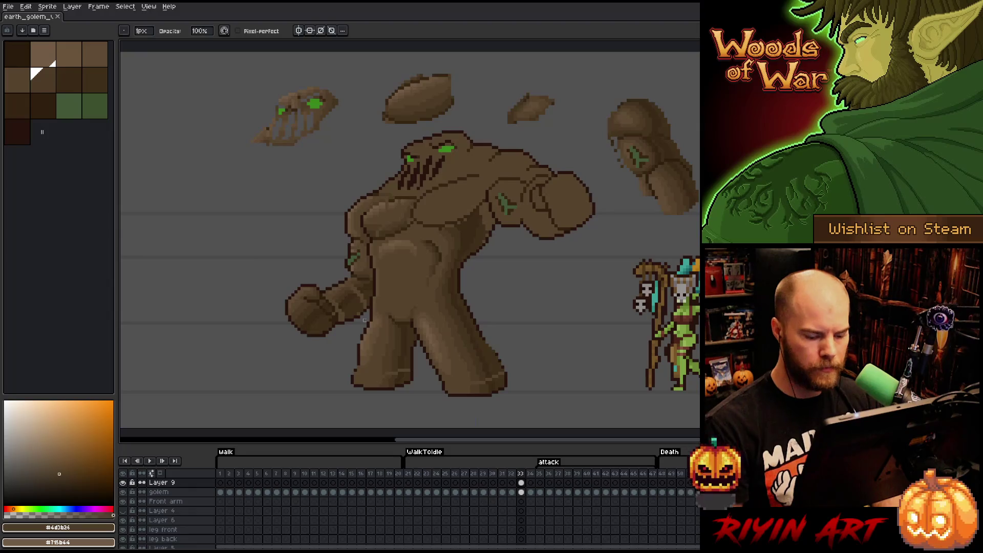
{"action": "key", "text": "comma"}
{"action": "key", "text": "period"}
{"action": "key", "text": "comma"}
{"action": "key", "text": "period"}
{"action": "key", "text": "comma"}
{"action": "key", "text": "period"}
{"action": "key", "text": "comma"}
{"action": "key", "text": "period"}
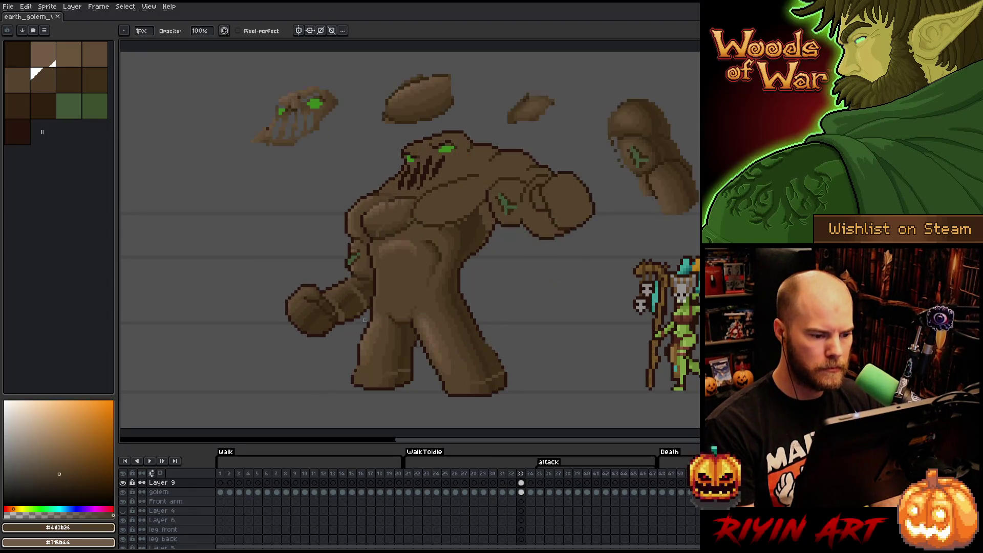
{"action": "key", "text": "comma"}
{"action": "key", "text": "period"}
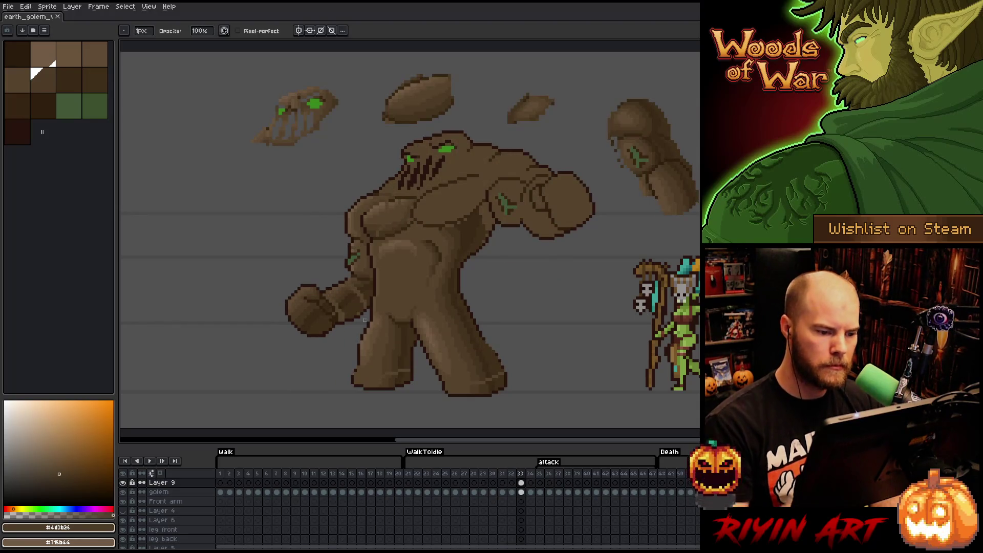
Lasso a chest patch and move it down one pixel (Y 43 to 44)
{"action": "key", "text": "q"}
{"action": "mouse_move", "coordinate": [486, 202]}
{"action": "left_mouse_down"}
{"action": "mouse_move", "coordinate": [490, 238]}
{"action": "mouse_move", "coordinate": [461, 256]}
{"action": "mouse_move", "coordinate": [448, 211]}
{"action": "mouse_move", "coordinate": [482, 231]}
{"action": "left_mouse_up"}
{"action": "left_click", "coordinate": [489, 237]}
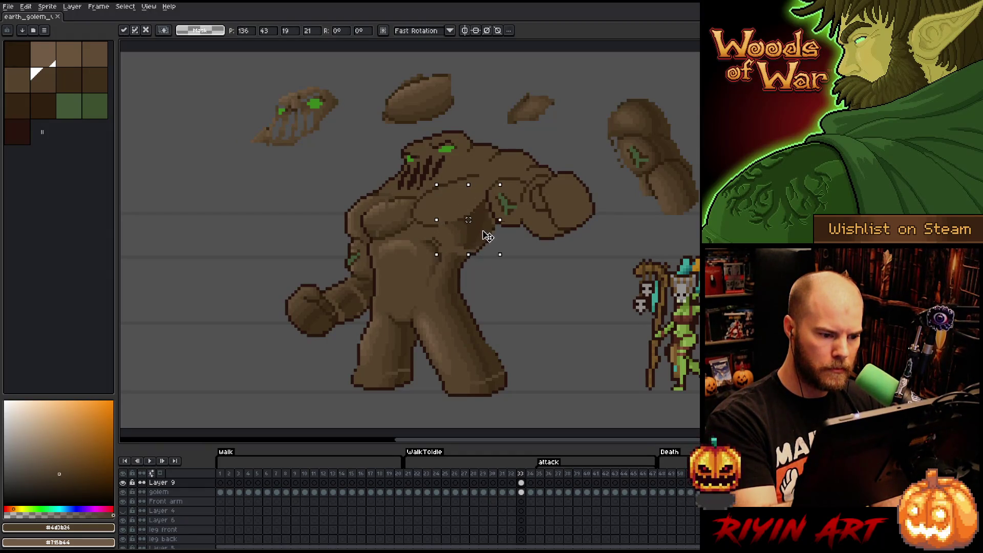
{"action": "left_click_drag", "start_coordinate": [486, 235], "coordinate": [488, 239]}
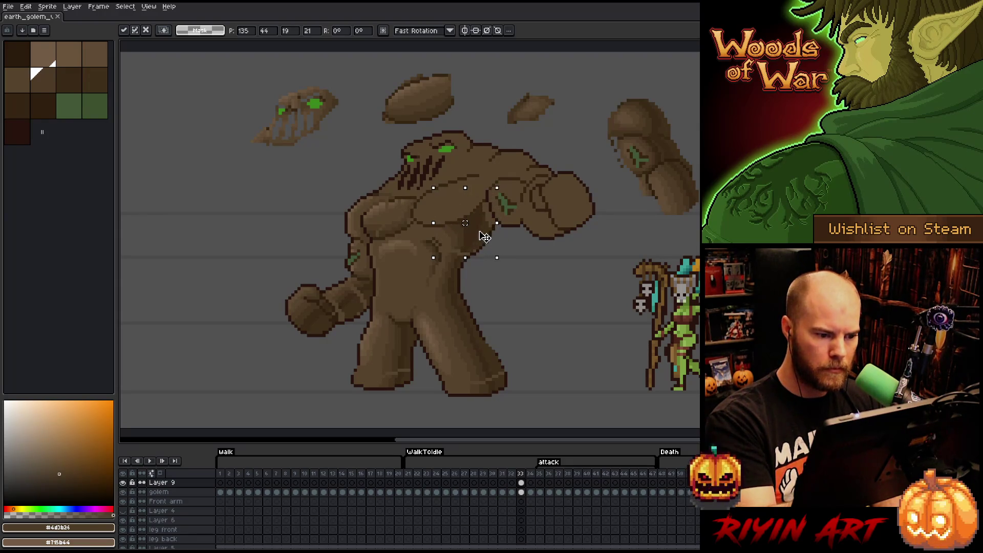
{"action": "left_click", "coordinate": [499, 234]}
{"action": "key", "text": "Left"}
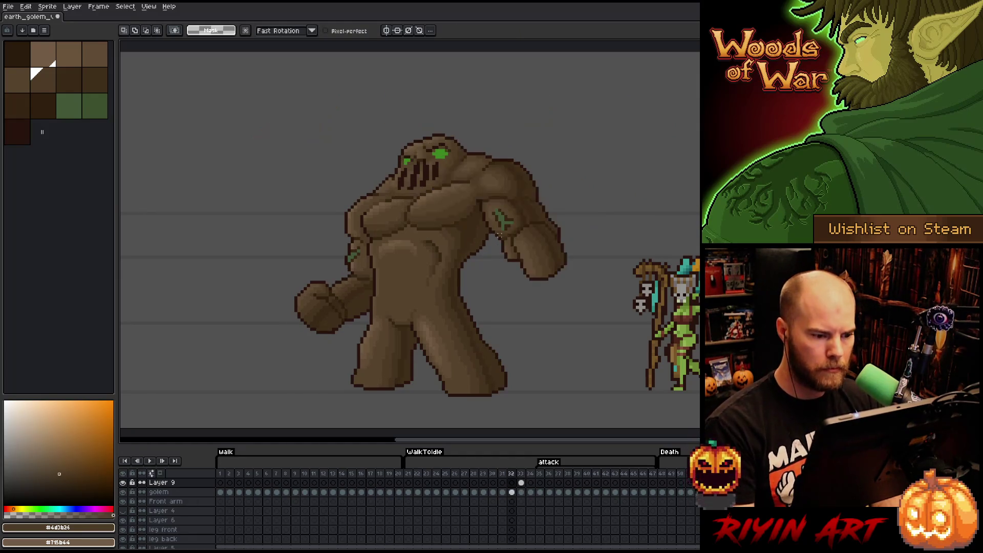
Flip between frames 32 and 33 to compare the golem's pose
{"action": "key", "text": "Right"}
{"action": "key", "text": "Left"}
{"action": "key", "text": "Right"}
{"action": "key", "text": "Left"}
{"action": "key", "text": "Right"}
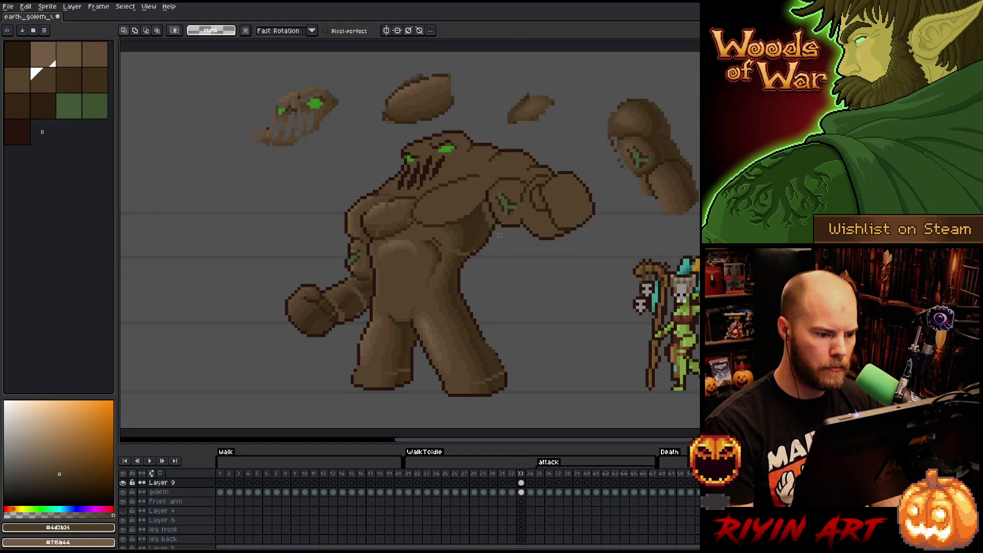
Move a torso patch up and slightly right (129,69 to 131,55), checking it against Layer 9
{"action": "mouse_move", "coordinate": [439, 267]}
{"action": "left_mouse_down"}
{"action": "mouse_move", "coordinate": [424, 285]}
{"action": "mouse_move", "coordinate": [427, 233]}
{"action": "left_mouse_up"}
{"action": "key", "text": "ctrl+t"}
{"action": "left_click_drag", "start_coordinate": [433, 301], "coordinate": [441, 257]}
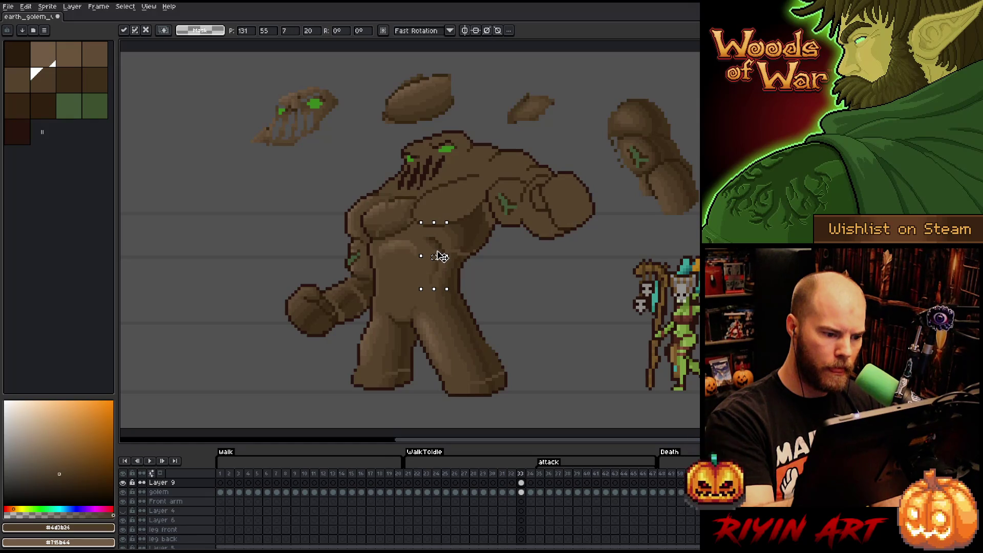
{"action": "left_click", "coordinate": [123, 483]}
{"action": "left_click", "coordinate": [123, 484]}
{"action": "left_click", "coordinate": [123, 483]}
{"action": "left_click", "coordinate": [124, 483]}
{"action": "left_click", "coordinate": [124, 484]}
{"action": "left_click", "coordinate": [124, 483]}
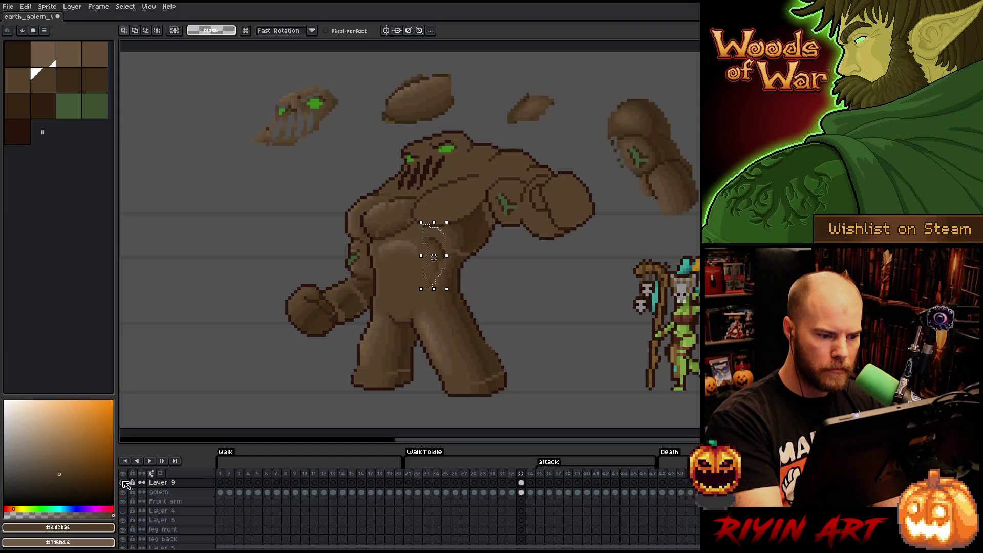
Deselect and sample dark, mid and light browns from the golem for the pencil
{"action": "key", "text": "ctrl+d"}
{"action": "key", "text": "b"}
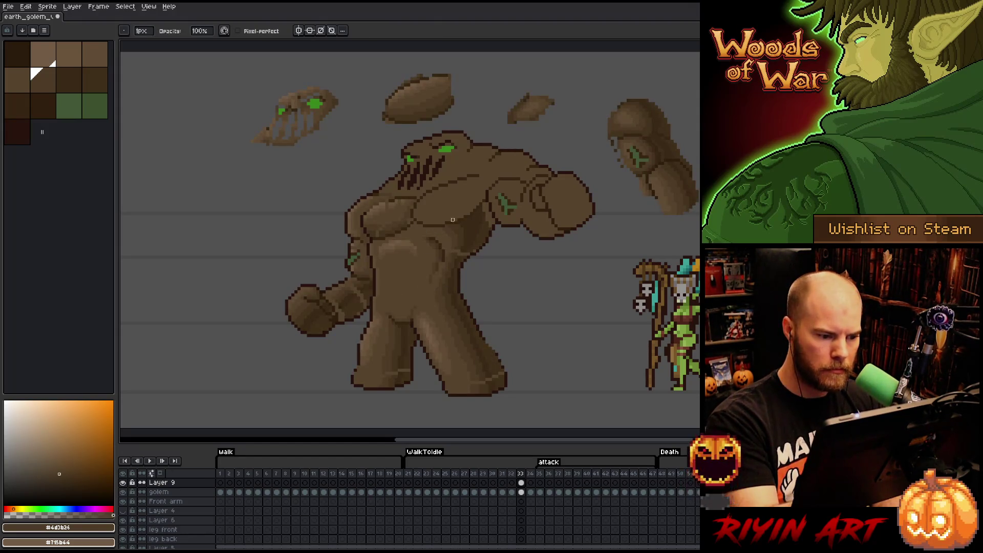
{"action": "left_click", "coordinate": [440, 259], "text": "alt"}
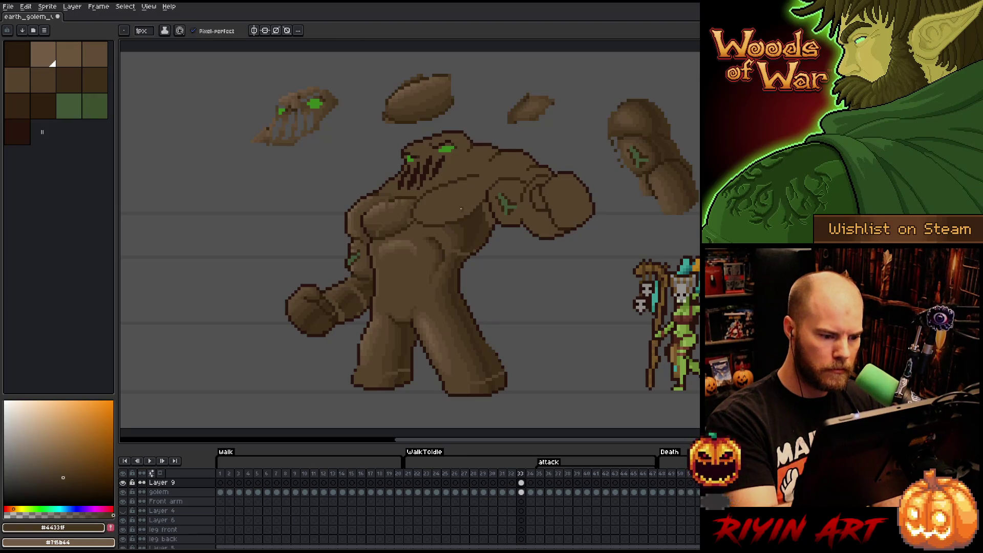
{"action": "left_click", "coordinate": [437, 260], "text": "alt"}
{"action": "left_click", "coordinate": [437, 266], "text": "alt"}
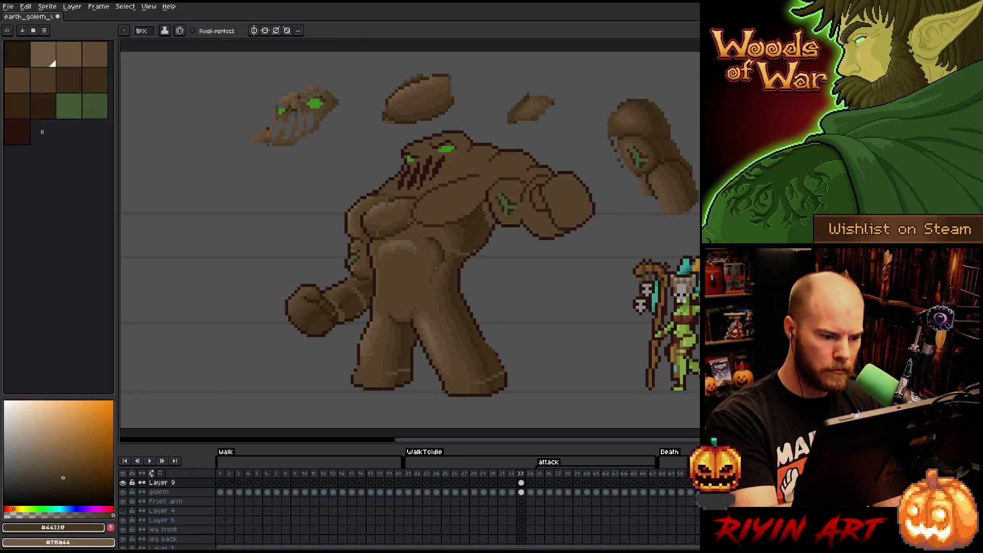
{"action": "left_click", "coordinate": [438, 265], "text": "alt"}
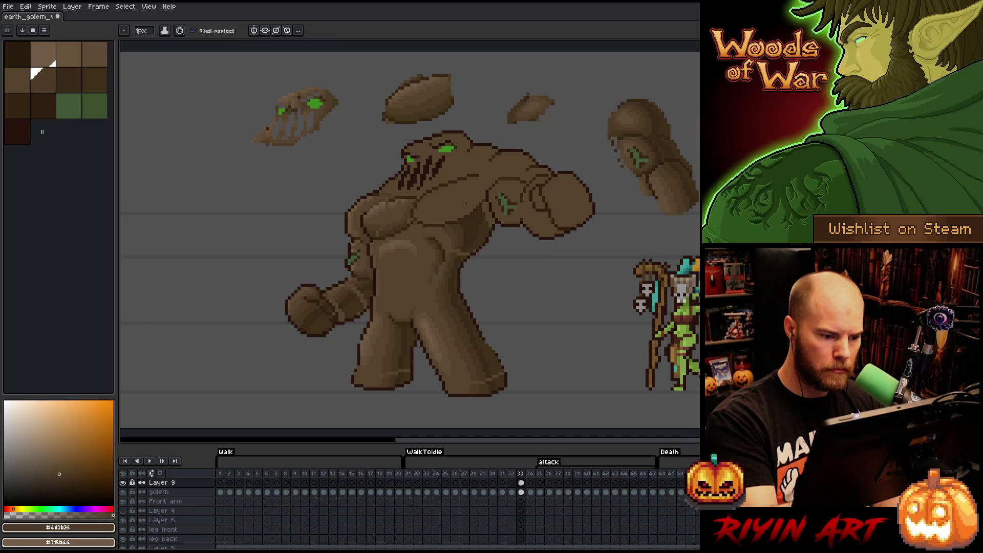
{"action": "left_click", "coordinate": [433, 262], "text": "alt"}
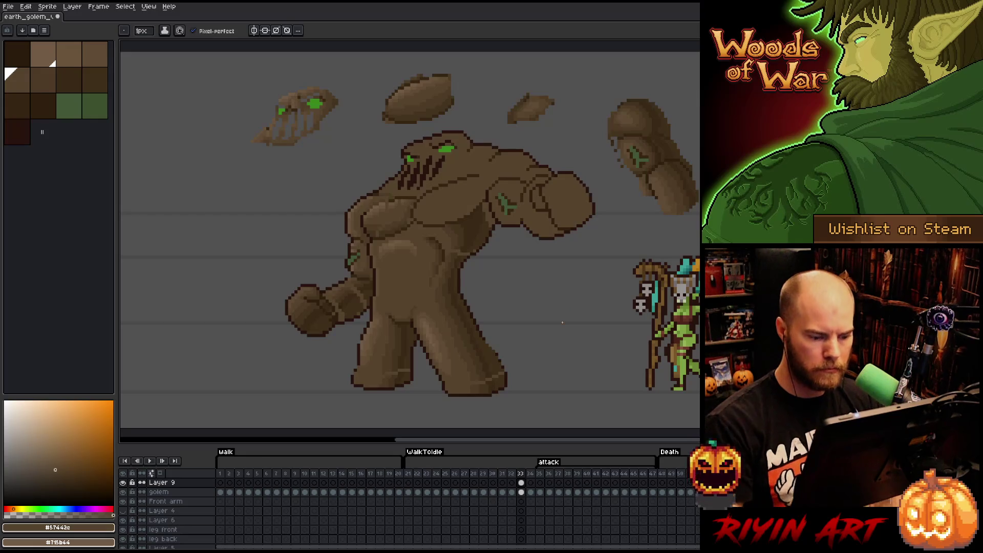
Compare frame 33 with frame 32 and view the golem with and without Layer 9
{"action": "key", "text": "Left"}
{"action": "key", "text": "Right"}
{"action": "key", "text": "Left"}
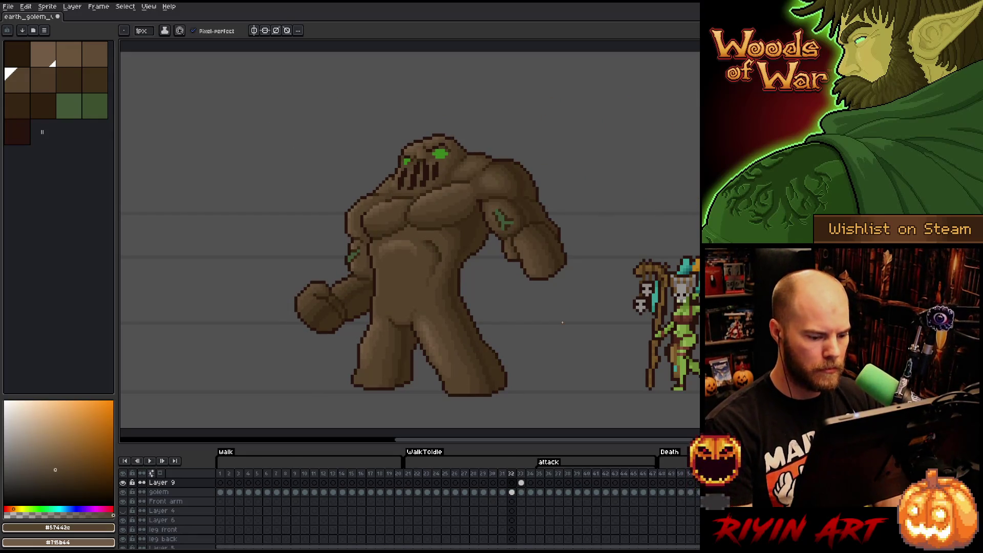
{"action": "key", "text": "Right"}
{"action": "left_click", "coordinate": [125, 483]}
{"action": "left_click", "coordinate": [124, 483]}
{"action": "left_click", "coordinate": [125, 483]}
{"action": "left_click", "coordinate": [124, 482]}
{"action": "left_click", "coordinate": [124, 482]}
Flip repeatedly between frames 32 and 33, leaving Layer 9's rocks and shading hidden
{"action": "left_click", "coordinate": [124, 483]}
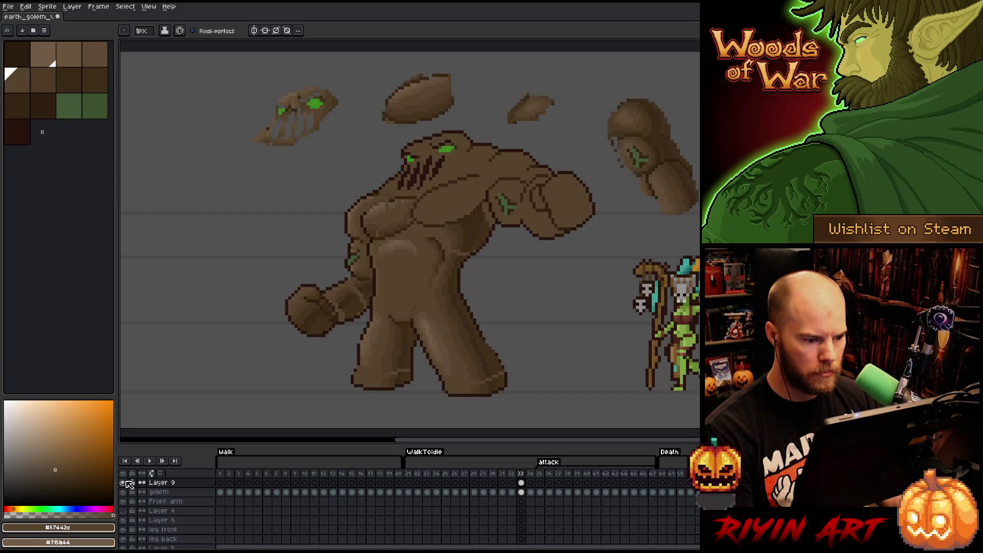
{"action": "key", "text": "Left"}
{"action": "key", "text": "Right"}
{"action": "key", "text": "Left"}
{"action": "key", "text": "Right"}
{"action": "key", "text": "Left"}
{"action": "key", "text": "Right"}
{"action": "key", "text": "Left"}
{"action": "key", "text": "Right"}
{"action": "left_click", "coordinate": [125, 483]}
{"action": "left_click", "coordinate": [125, 483]}
Step through frames 32 to 34 and settle back on frame 33
{"action": "key", "text": "Left"}
{"action": "key", "text": "Right"}
{"action": "key", "text": "Left"}
{"action": "key", "text": "Right"}
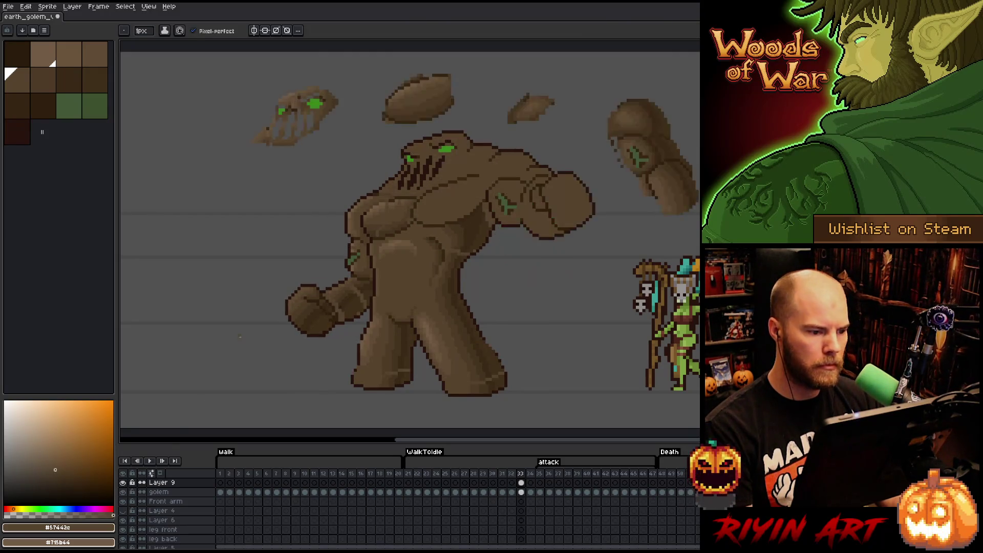
{"action": "key", "text": "Left"}
{"action": "key", "text": "Right"}
{"action": "key", "text": "Left"}
{"action": "key", "text": "Right"}
{"action": "key", "text": "Right"}
{"action": "key", "text": "Left"}
{"action": "key", "text": "Left"}
{"action": "key", "text": "Right"}
{"action": "key", "text": "Right"}
{"action": "key", "text": "Left"}
{"action": "key", "text": "Left"}
{"action": "key", "text": "Right"}
{"action": "key", "text": "Right"}
{"action": "key", "text": "Left"}
{"action": "key", "text": "Left"}
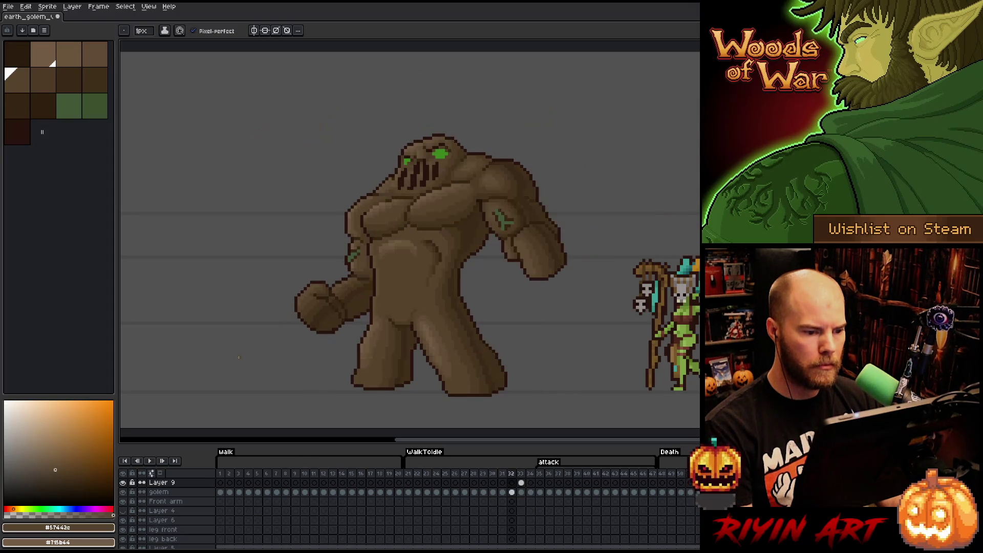
{"action": "key", "text": "Right"}
{"action": "key", "text": "m"}
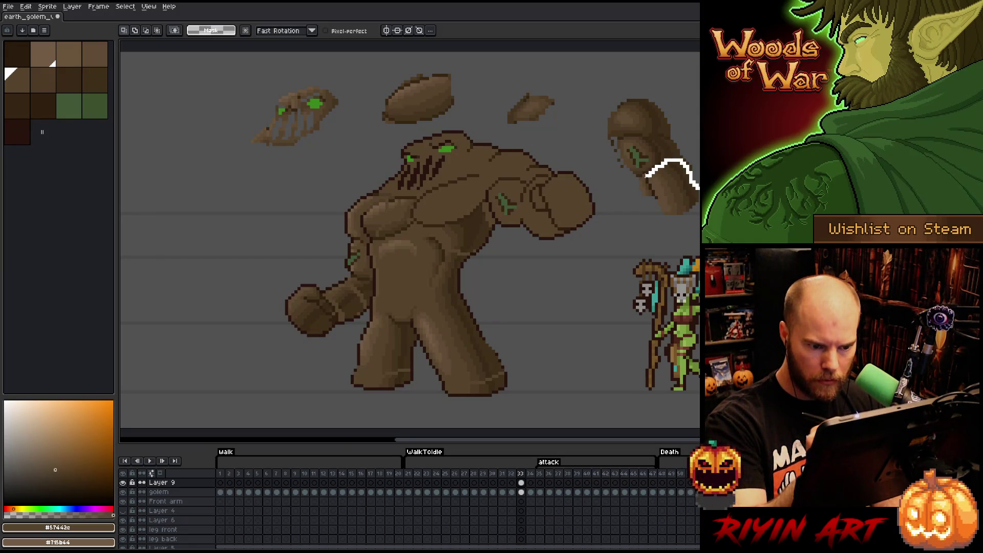
Drag the floating arm's fist onto the golem's raised fist and lower Layer 9's opacity
{"action": "left_click_drag", "start_coordinate": [697, 188], "coordinate": [640, 182]}
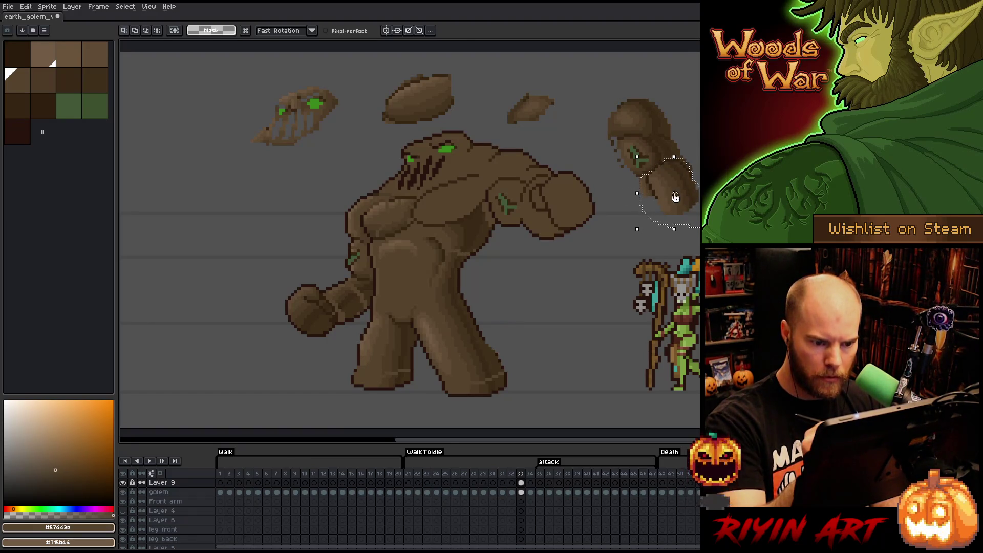
{"action": "mouse_move", "coordinate": [680, 197]}
{"action": "left_mouse_down"}
{"action": "mouse_move", "coordinate": [664, 219]}
{"action": "mouse_move", "coordinate": [573, 210]}
{"action": "left_mouse_up"}
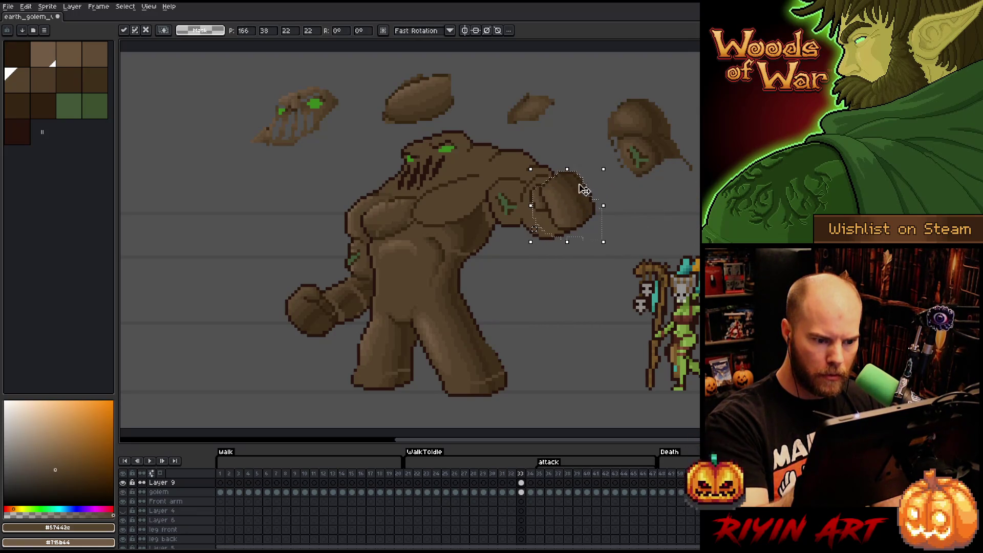
{"action": "double_click", "coordinate": [162, 483]}
{"action": "left_click", "coordinate": [205, 419]}
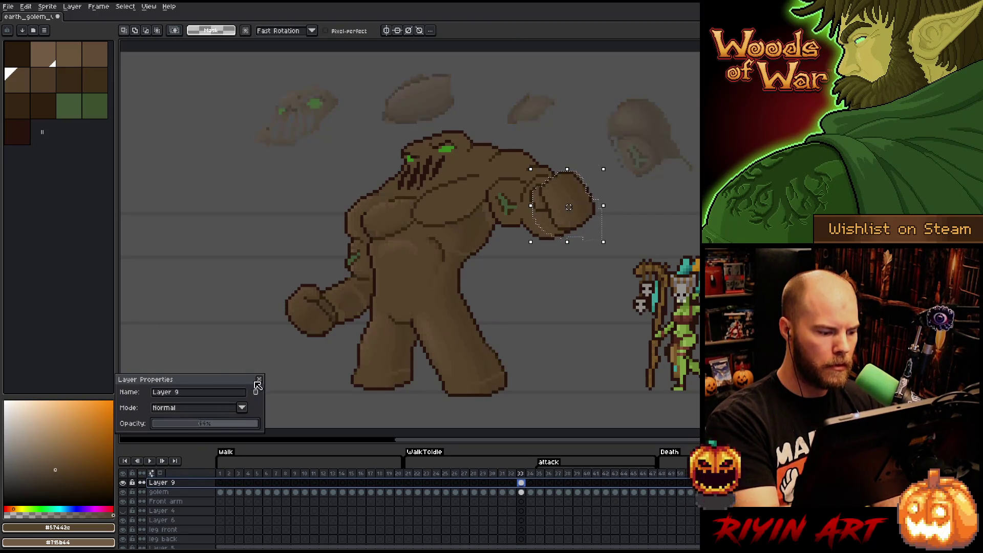
{"action": "key", "text": "Return"}
{"action": "left_click", "coordinate": [600, 163]}
{"action": "key", "text": "b"}
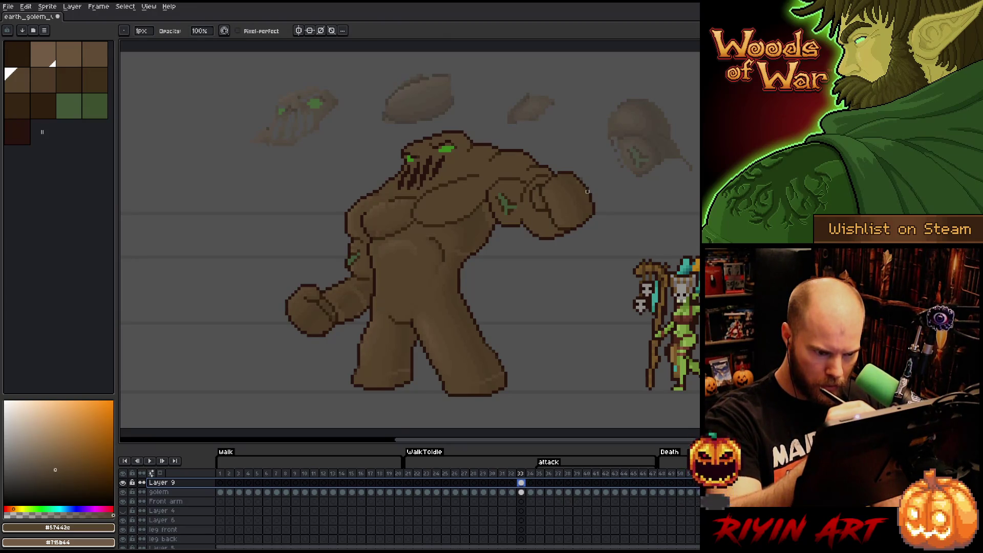
Shade the golem's head, chest, shoulder and fists in palette browns, then zoom out
{"action": "scroll", "coordinate": [584, 187], "scroll_direction": "up", "scroll_amount": 2}
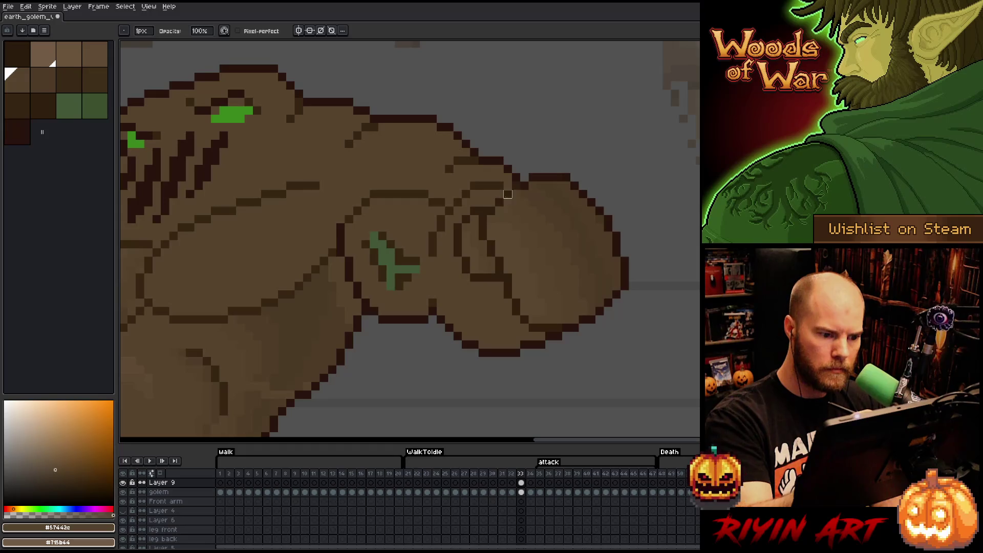
{"action": "scroll", "coordinate": [479, 228], "scroll_direction": "down", "scroll_amount": 2}
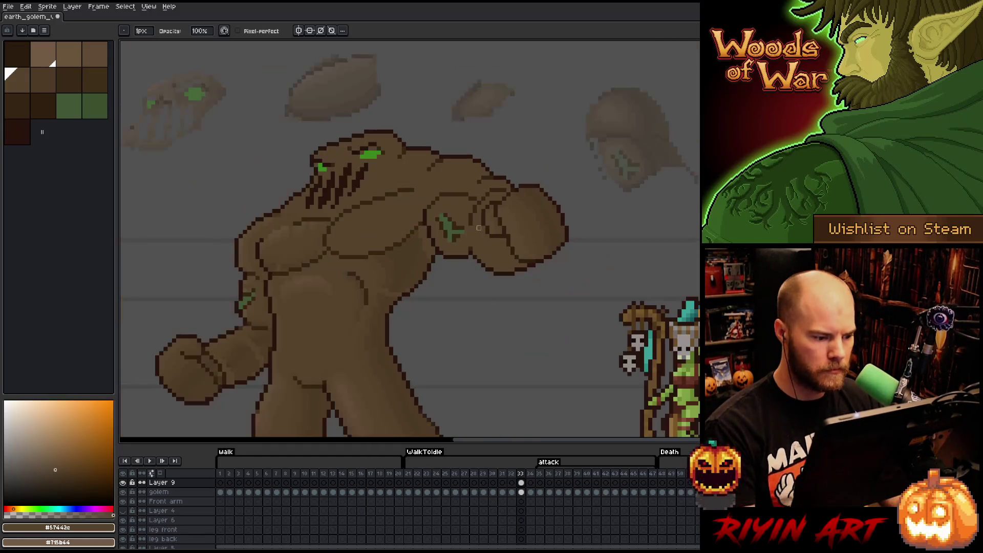
{"action": "scroll", "coordinate": [349, 315], "scroll_direction": "up", "scroll_amount": 2}
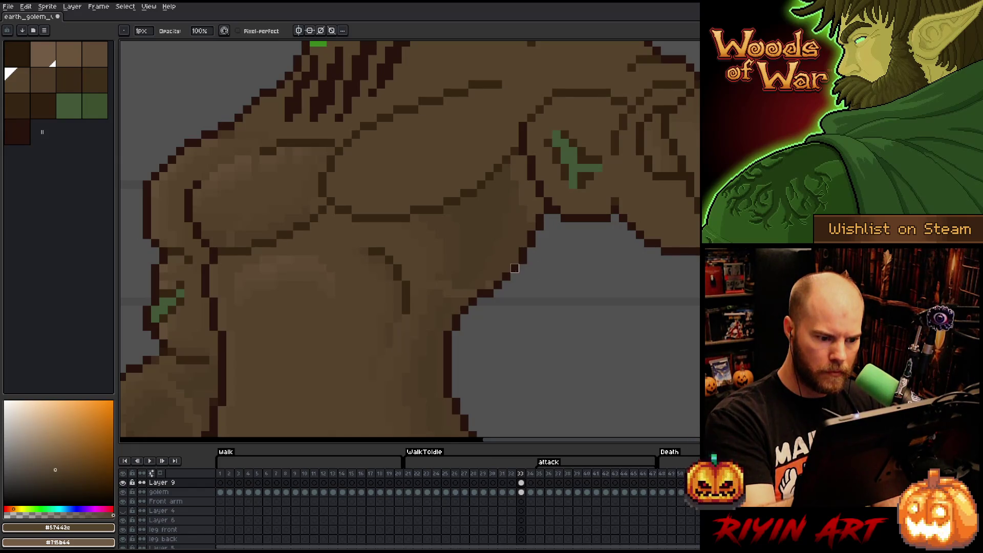
{"action": "mouse_move", "coordinate": [487, 297]}
{"action": "left_mouse_down"}
{"action": "mouse_move", "coordinate": [575, 127]}
{"action": "mouse_move", "coordinate": [590, 149]}
{"action": "left_mouse_up"}
{"action": "key", "text": "b"}
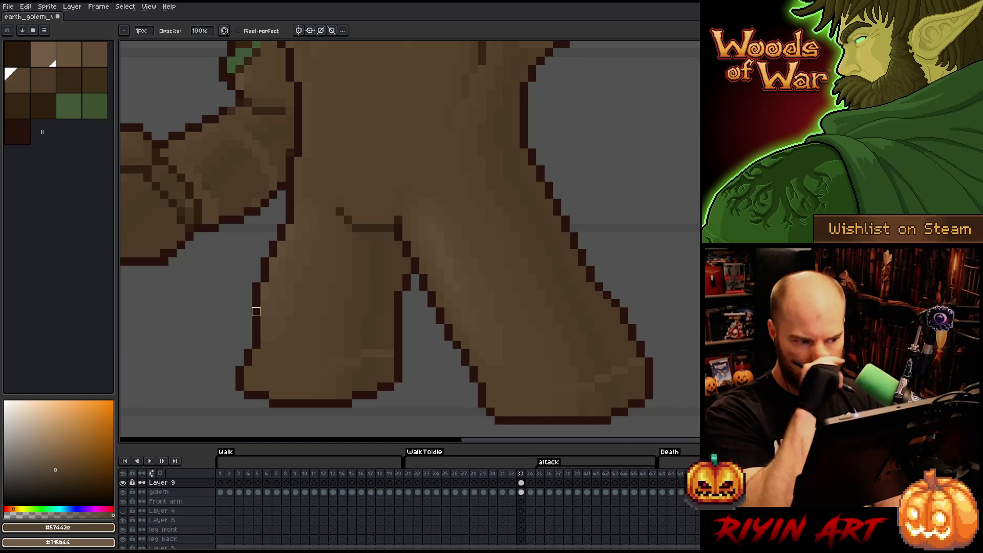
{"action": "mouse_move", "coordinate": [252, 314]}
{"action": "left_mouse_down"}
{"action": "mouse_move", "coordinate": [554, 318]}
{"action": "mouse_move", "coordinate": [525, 281]}
{"action": "mouse_move", "coordinate": [472, 258]}
{"action": "left_mouse_up"}
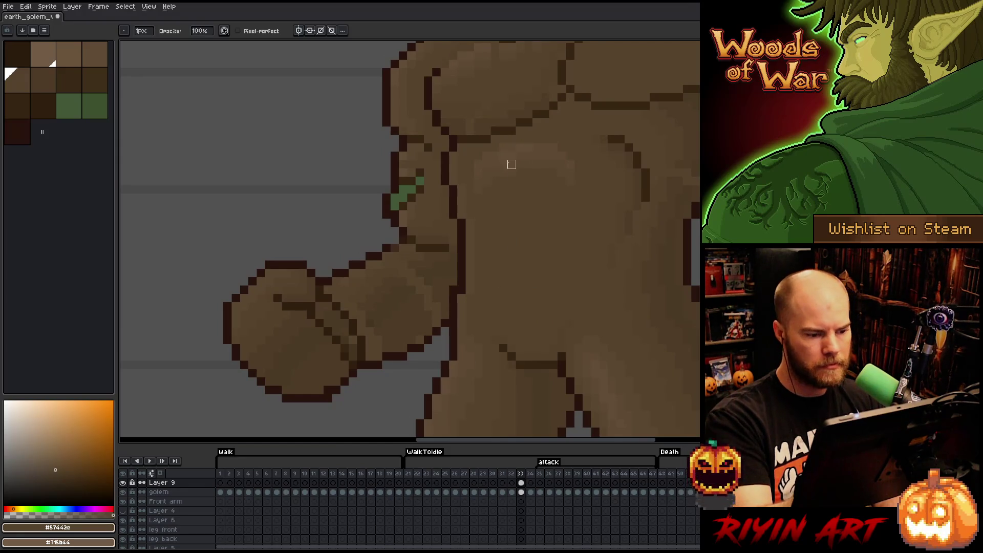
{"action": "mouse_move", "coordinate": [504, 206]}
{"action": "left_mouse_down"}
{"action": "mouse_move", "coordinate": [492, 219]}
{"action": "mouse_move", "coordinate": [515, 275]}
{"action": "left_mouse_up"}
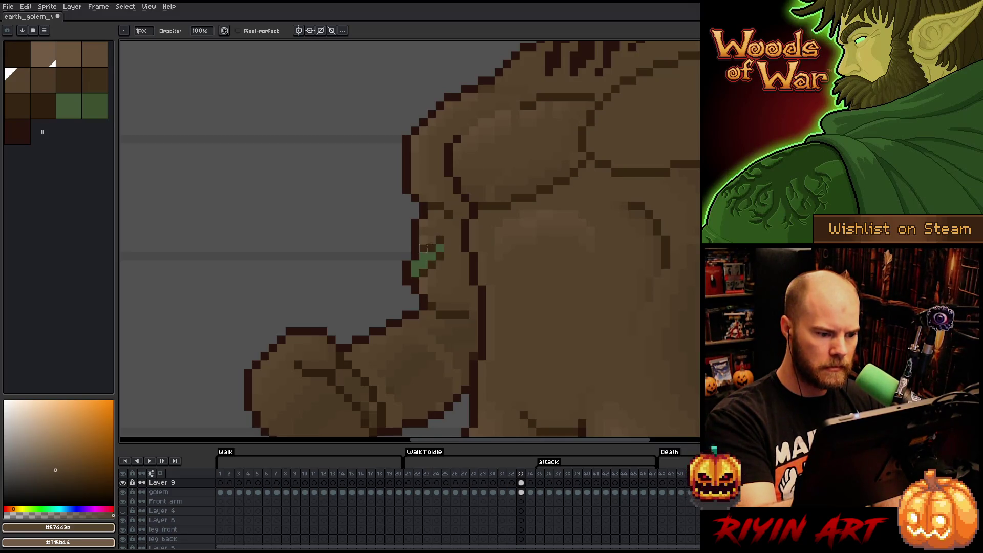
{"action": "left_click_drag", "start_coordinate": [529, 266], "coordinate": [499, 339]}
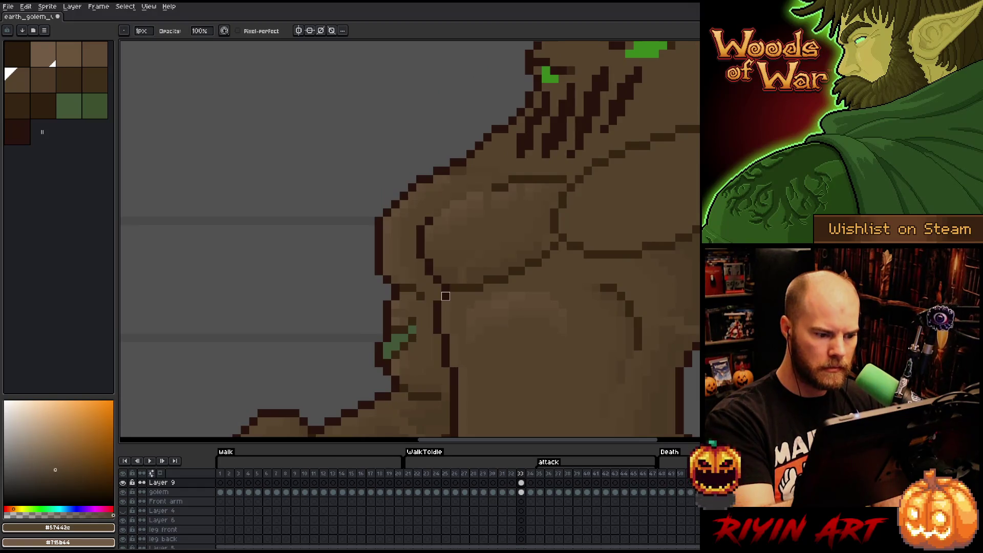
{"action": "left_click_drag", "start_coordinate": [461, 296], "coordinate": [385, 397]}
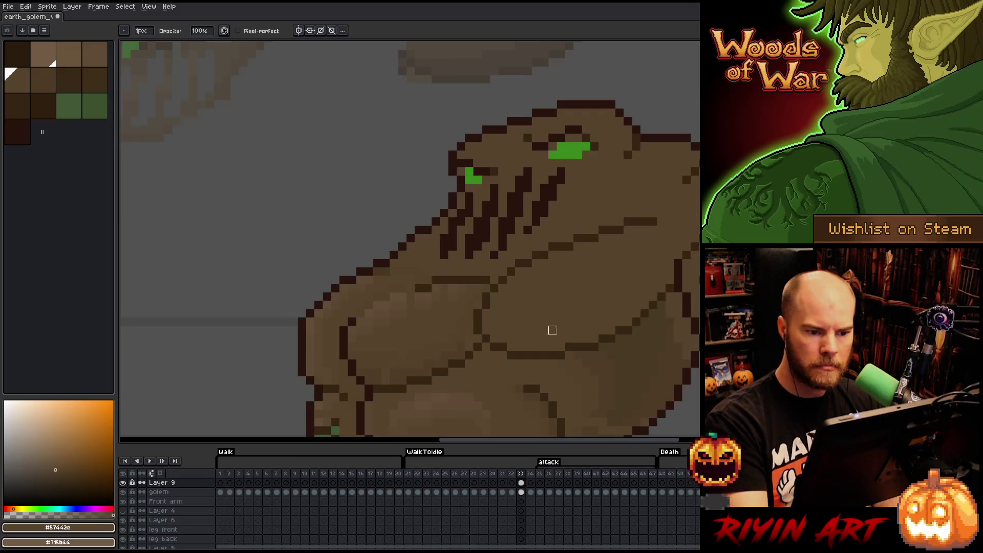
{"action": "left_click_drag", "start_coordinate": [475, 380], "coordinate": [634, 175]}
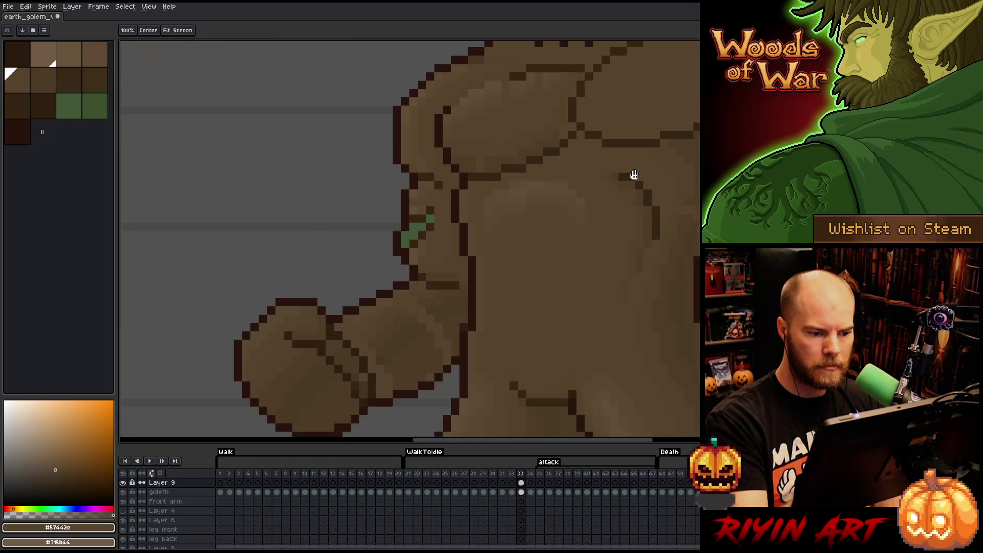
{"action": "left_click_drag", "start_coordinate": [588, 284], "coordinate": [649, 191]}
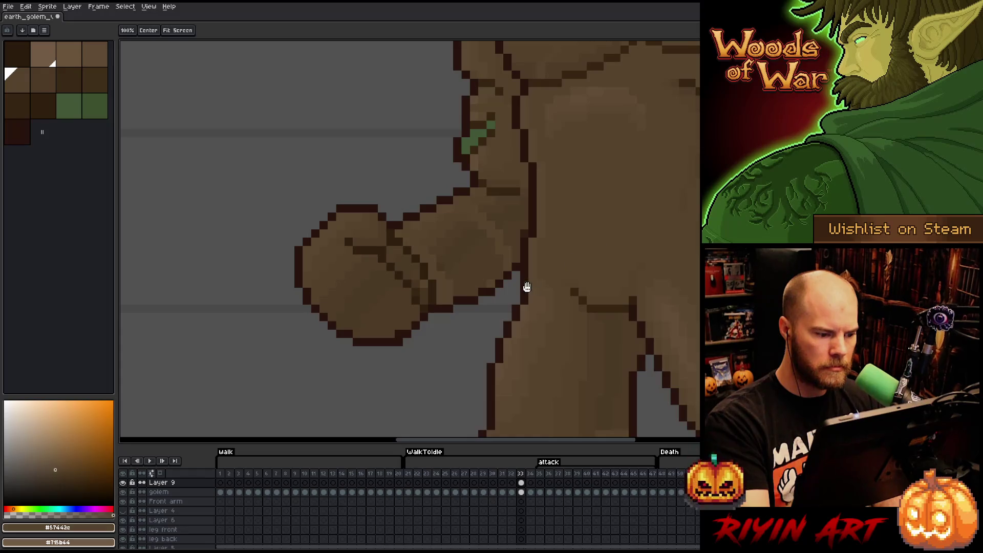
{"action": "key", "text": "b"}
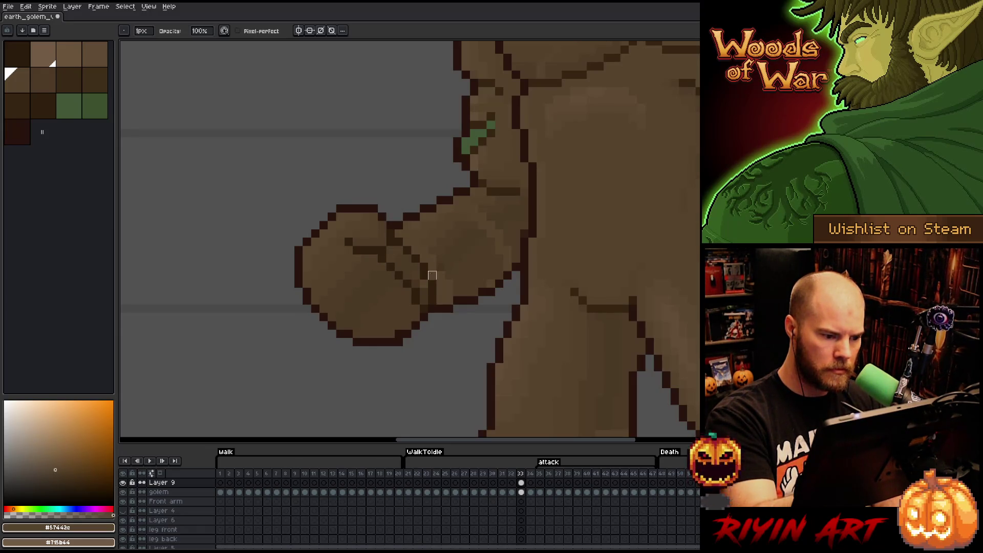
{"action": "mouse_move", "coordinate": [471, 323]}
{"action": "left_mouse_down"}
{"action": "mouse_move", "coordinate": [641, 281]}
{"action": "mouse_move", "coordinate": [606, 265]}
{"action": "mouse_move", "coordinate": [559, 339]}
{"action": "mouse_move", "coordinate": [569, 310]}
{"action": "mouse_move", "coordinate": [579, 375]}
{"action": "left_mouse_up"}
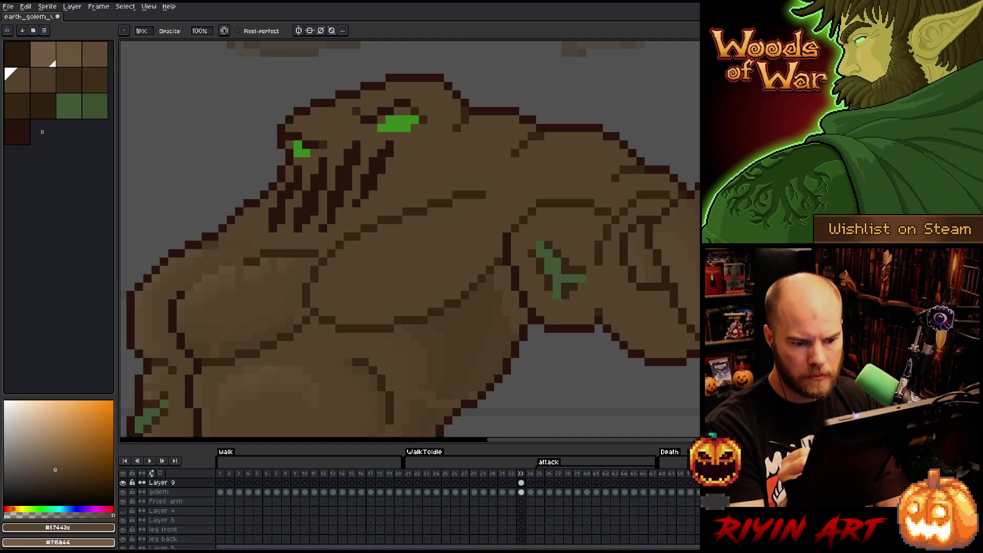
{"action": "scroll", "coordinate": [648, 323], "scroll_direction": "down", "scroll_amount": 3}
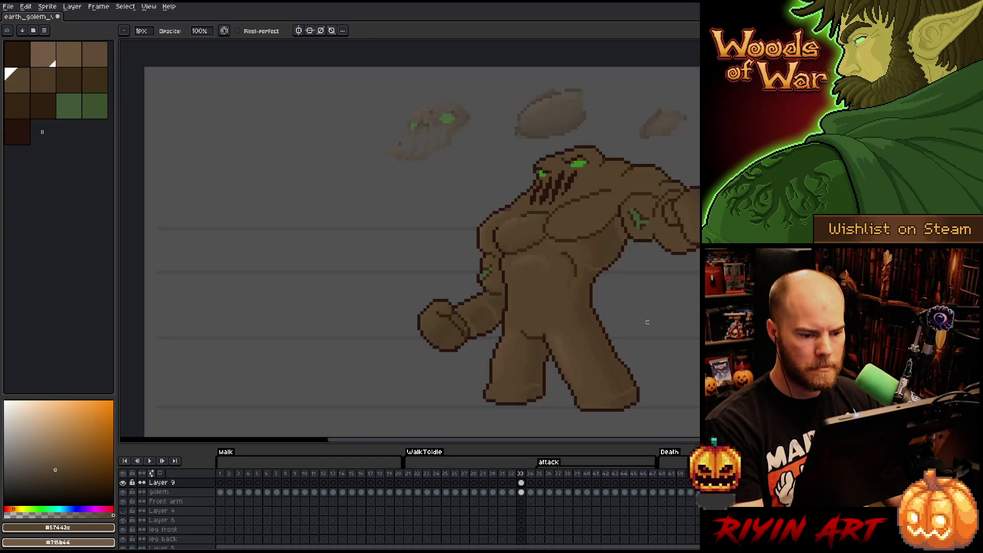
Set Layer 9's opacity back to 100% so the rocks and head chunks look solid
{"action": "double_click", "coordinate": [169, 483]}
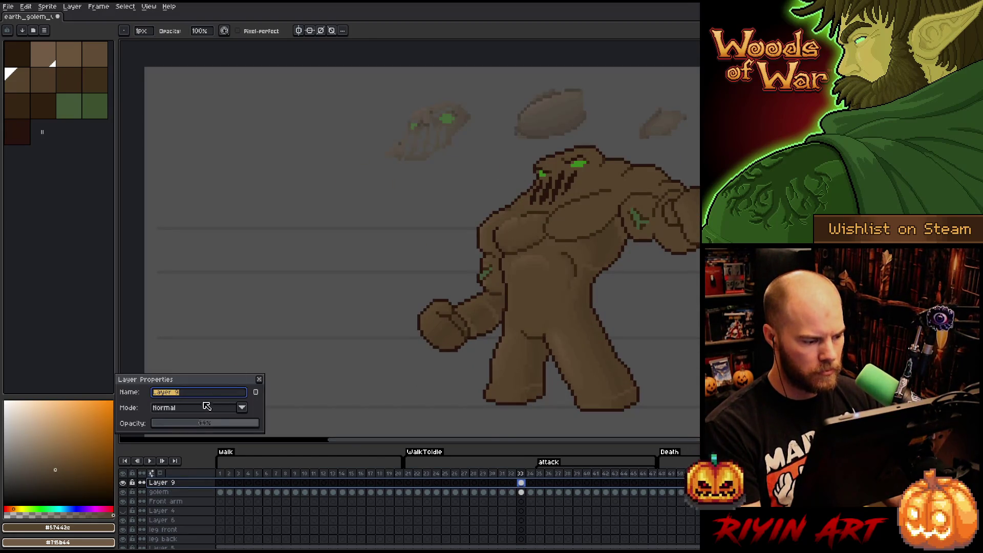
{"action": "left_click_drag", "start_coordinate": [210, 423], "coordinate": [353, 429]}
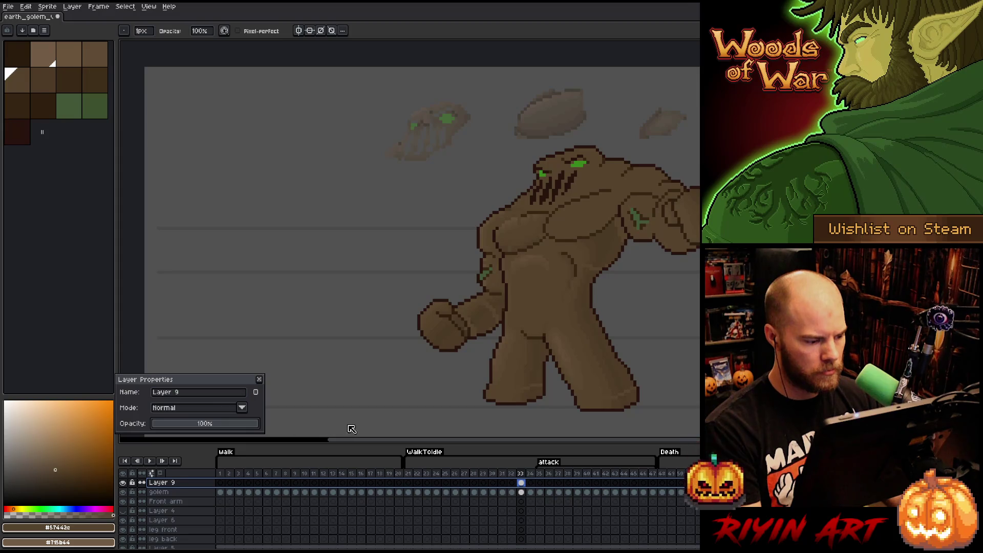
{"action": "left_click", "coordinate": [260, 380]}
{"action": "mouse_move", "coordinate": [635, 316]}
{"action": "left_mouse_down"}
{"action": "mouse_move", "coordinate": [568, 288]}
{"action": "mouse_move", "coordinate": [548, 295]}
{"action": "left_mouse_up"}
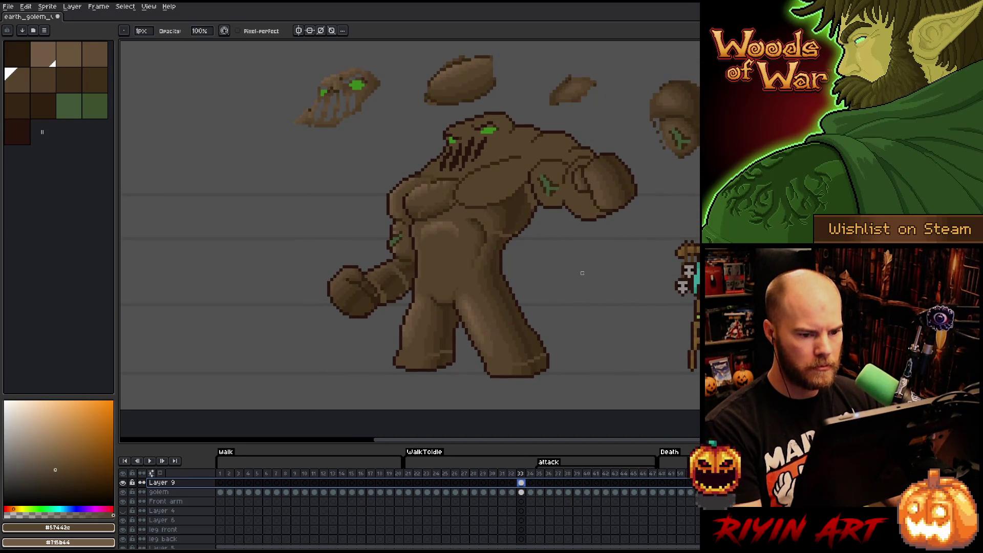
Save the sprite and zoom in on the golem
{"action": "key", "text": "ctrl+s"}
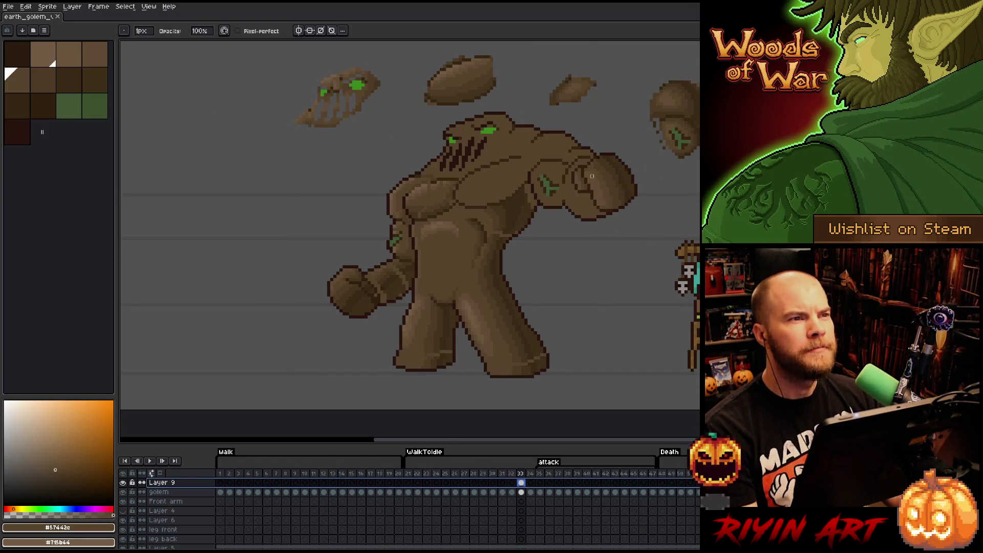
{"action": "scroll", "coordinate": [593, 176], "scroll_direction": "up", "scroll_amount": 1}
{"action": "scroll", "coordinate": [516, 304], "scroll_direction": "down", "scroll_amount": 1}
{"action": "scroll", "coordinate": [516, 303], "scroll_direction": "up", "scroll_amount": 1}
{"action": "left_click_drag", "start_coordinate": [523, 334], "coordinate": [536, 319]}
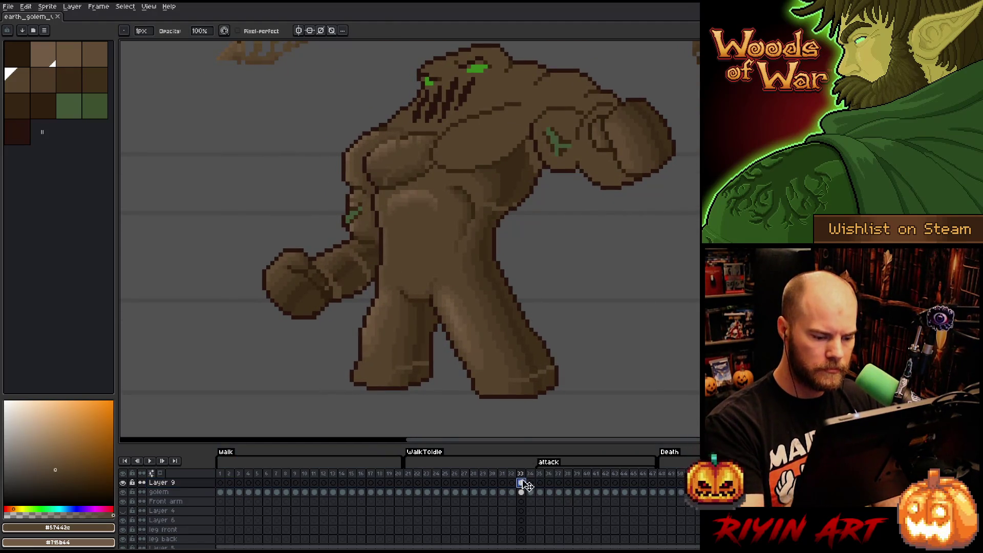
Shade the fist with sampled browns #392916, #402f1b, #44331f and #4d3b26
{"action": "left_click", "coordinate": [533, 368], "text": "alt"}
{"action": "left_click_drag", "start_coordinate": [533, 368], "coordinate": [536, 372]}
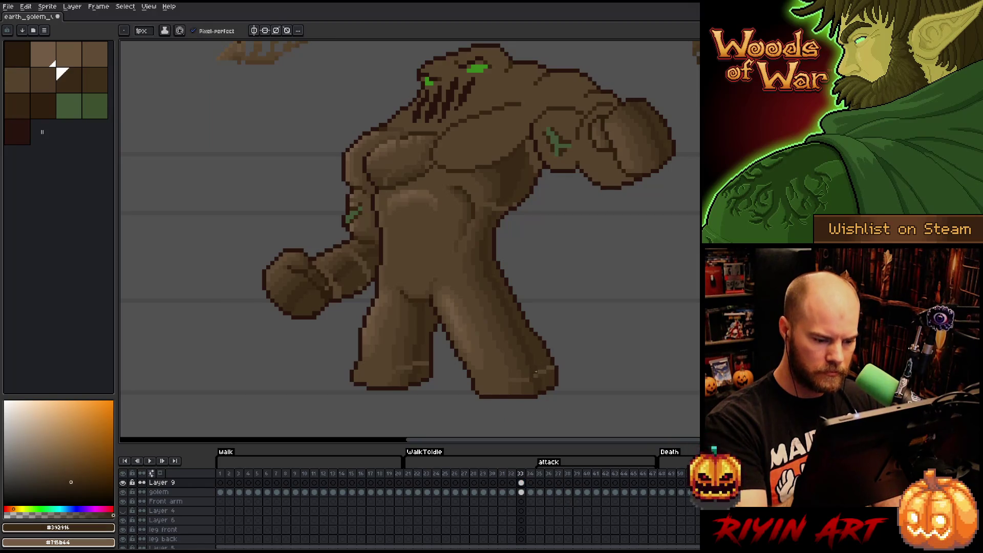
{"action": "left_click", "coordinate": [541, 372], "text": "alt"}
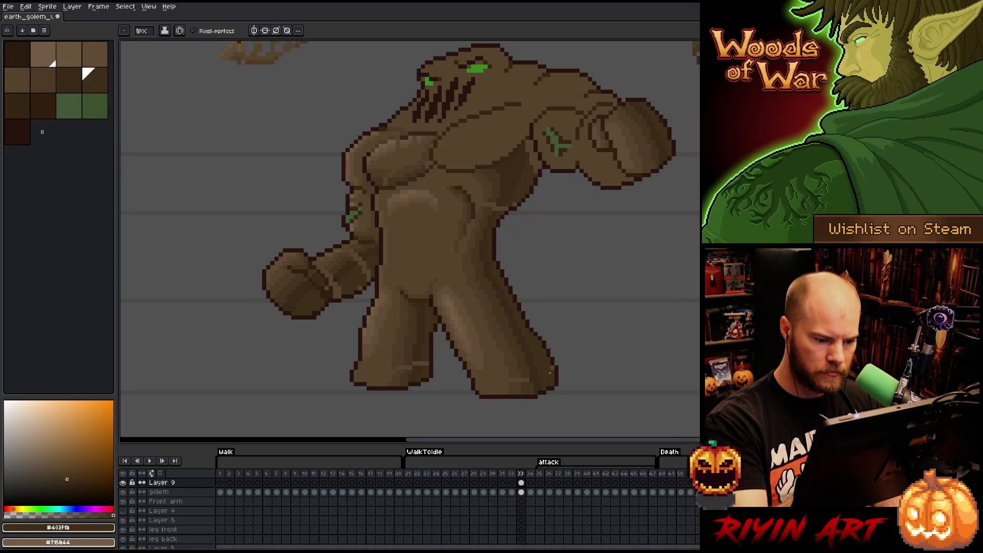
{"action": "left_click", "coordinate": [527, 376], "text": "alt"}
{"action": "left_click", "coordinate": [518, 380], "text": "alt"}
{"action": "left_click", "coordinate": [424, 359], "text": "alt"}
{"action": "left_click", "coordinate": [417, 358], "text": "alt"}
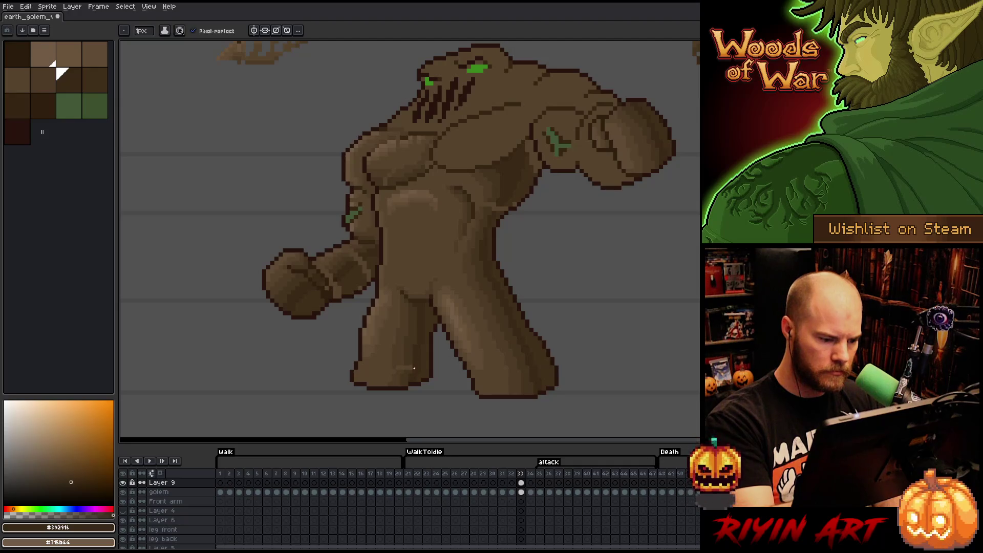
{"action": "left_click", "coordinate": [408, 359], "text": "alt"}
{"action": "left_click", "coordinate": [402, 360], "text": "alt"}
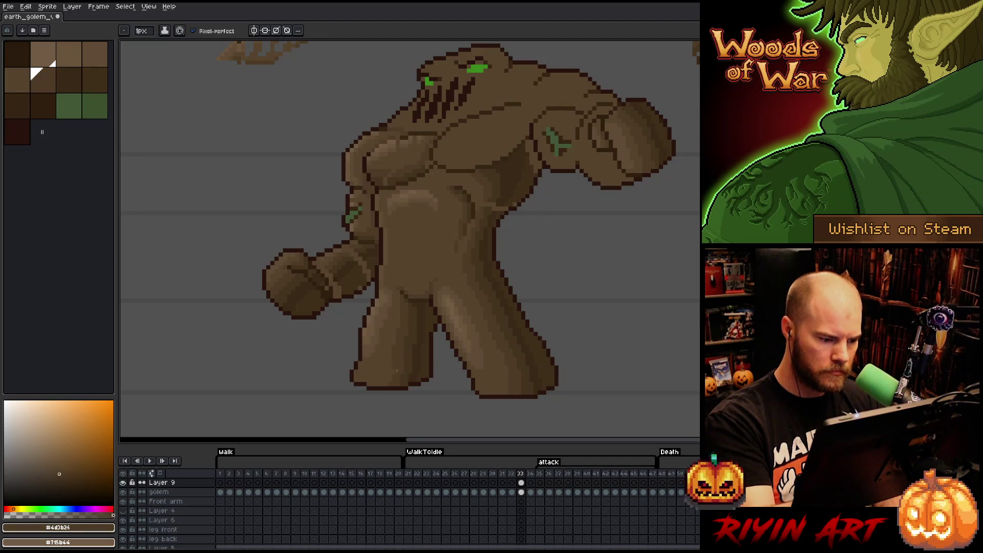
Shade further along the forearm with #402f1b, #392916, #44331f, #4d3b26 and lighter #604c35
{"action": "left_click_drag", "start_coordinate": [556, 262], "coordinate": [571, 306]}
{"action": "left_click", "coordinate": [380, 306], "text": "alt"}
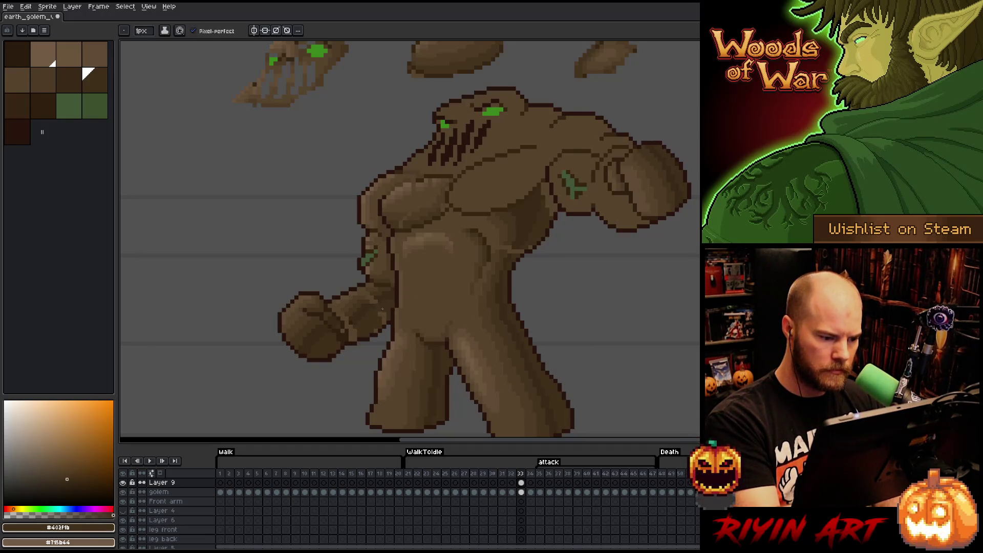
{"action": "left_click", "coordinate": [376, 304], "text": "alt"}
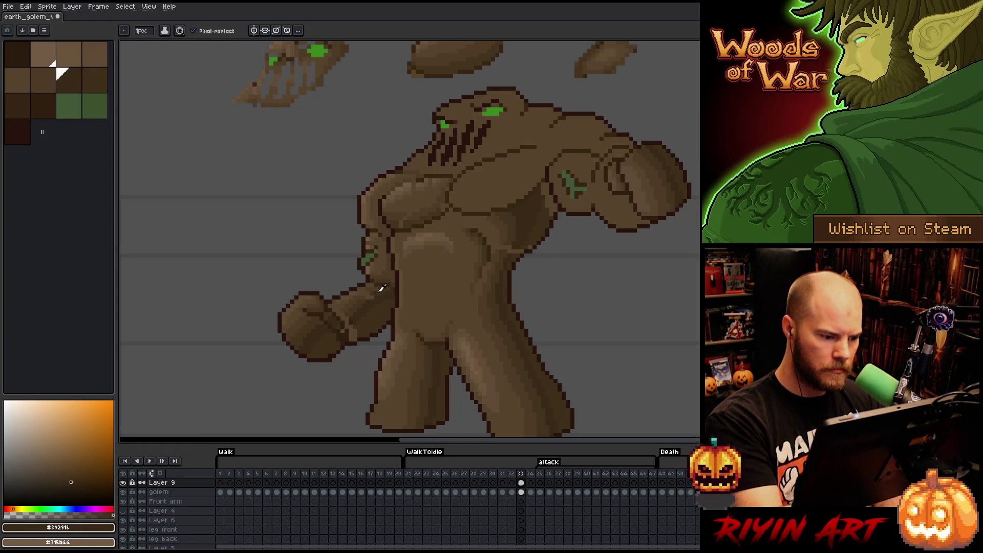
{"action": "left_click", "coordinate": [370, 299], "text": "alt"}
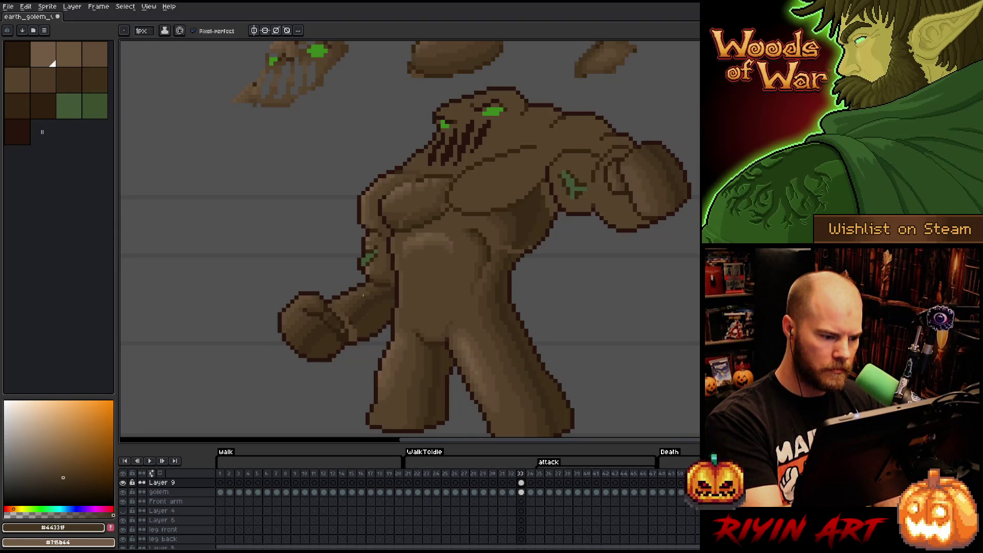
{"action": "left_click", "coordinate": [369, 291], "text": "alt"}
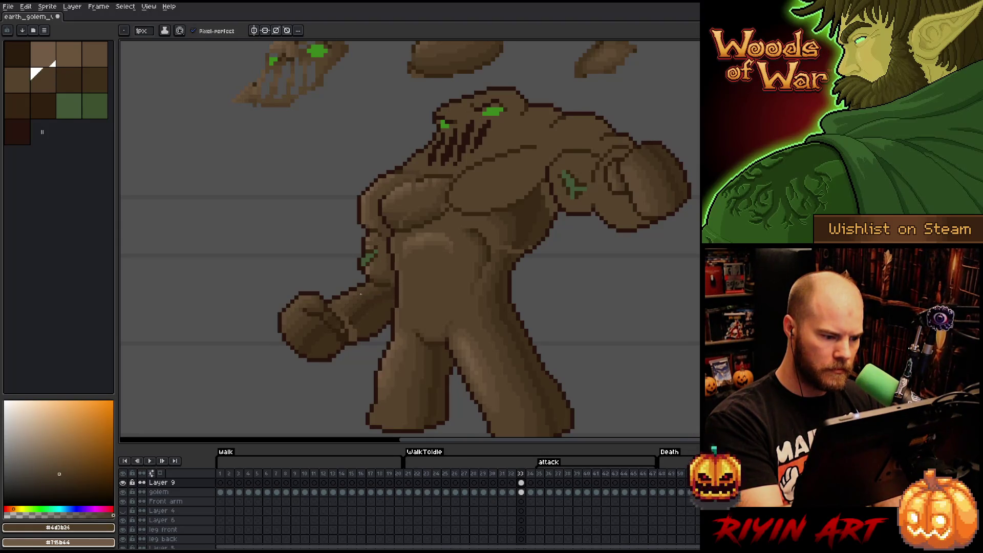
{"action": "left_click", "coordinate": [378, 270], "text": "alt"}
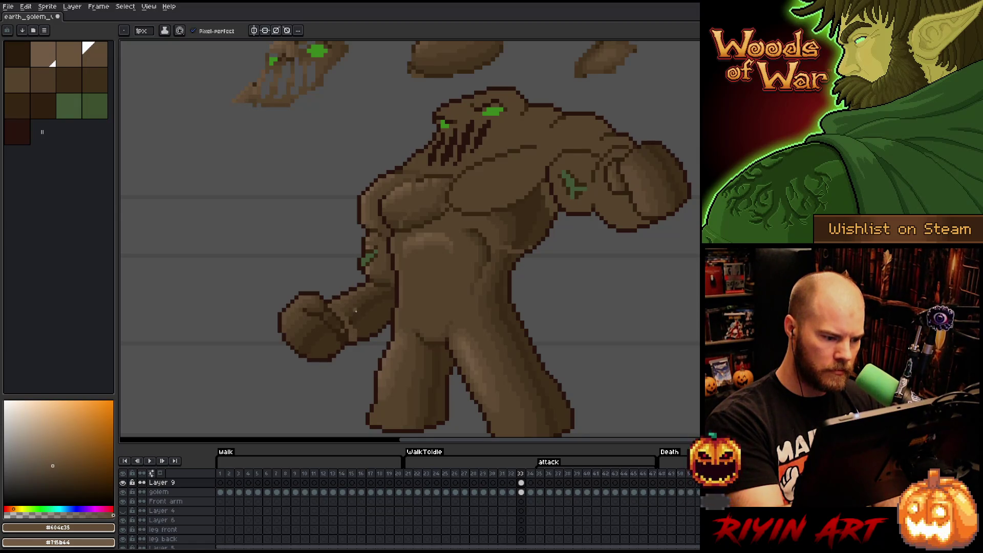
{"action": "left_click", "coordinate": [356, 307], "text": "alt"}
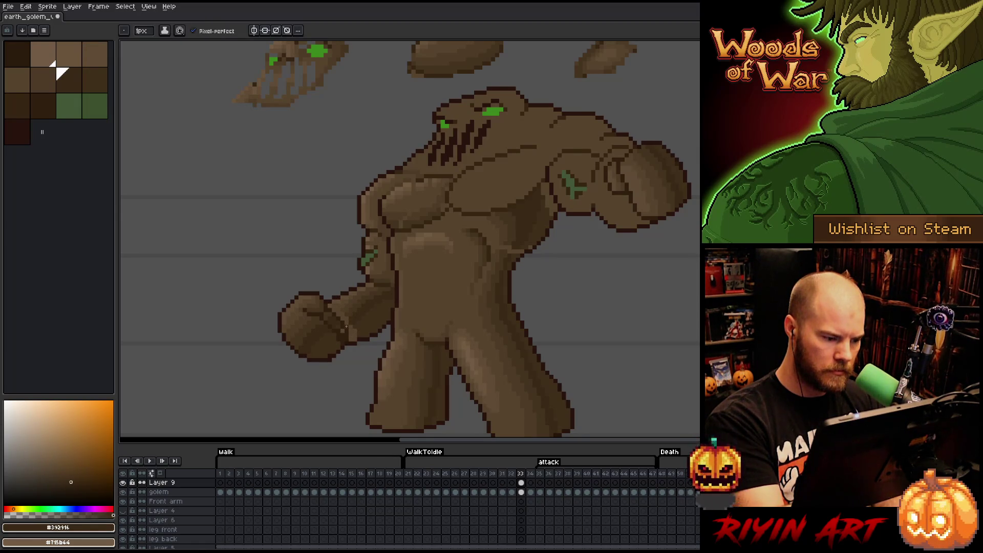
Finish the forearm's darker-to-lighter shading from #392916 up to #604c35 highlights
{"action": "left_click", "coordinate": [353, 331], "text": "alt"}
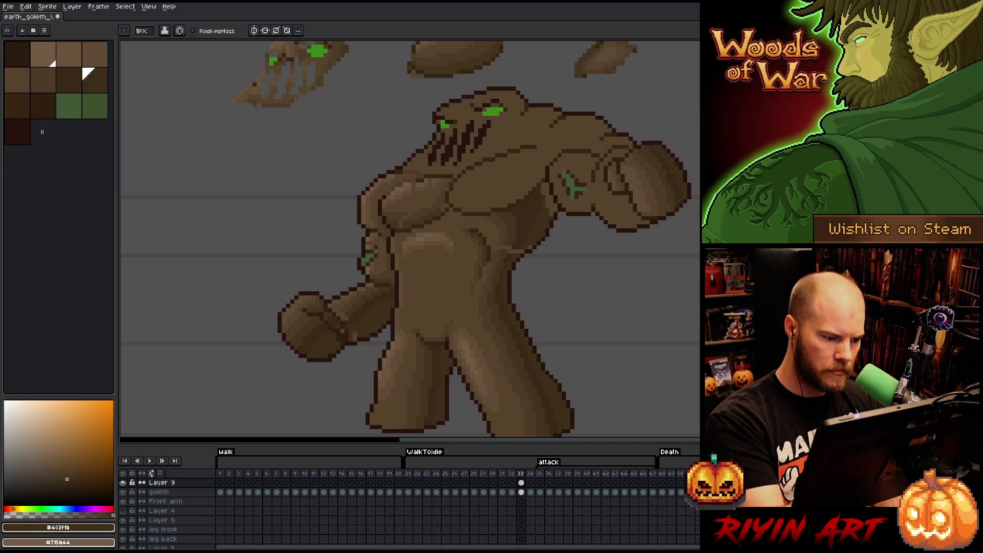
{"action": "left_click", "coordinate": [341, 329], "text": "alt"}
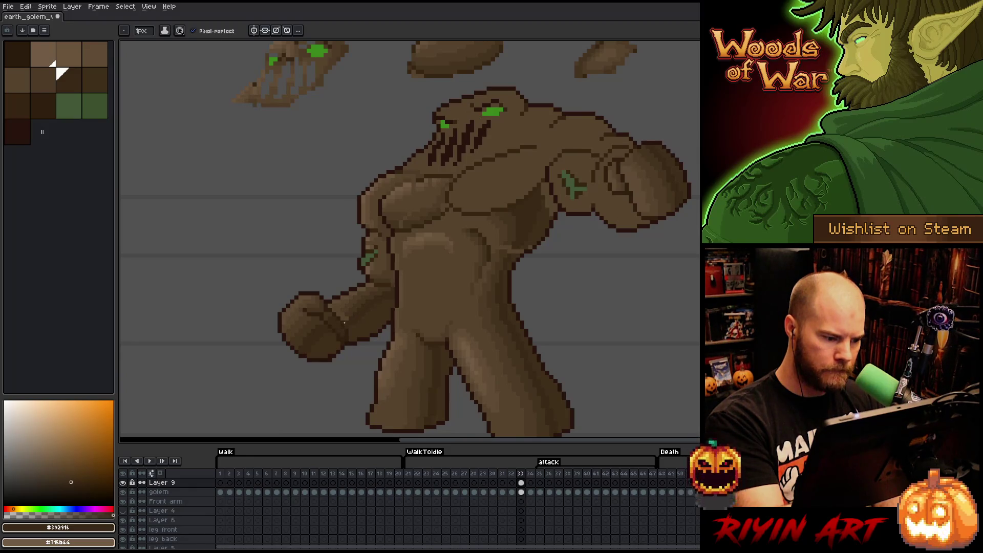
{"action": "left_click", "coordinate": [342, 334], "text": "alt"}
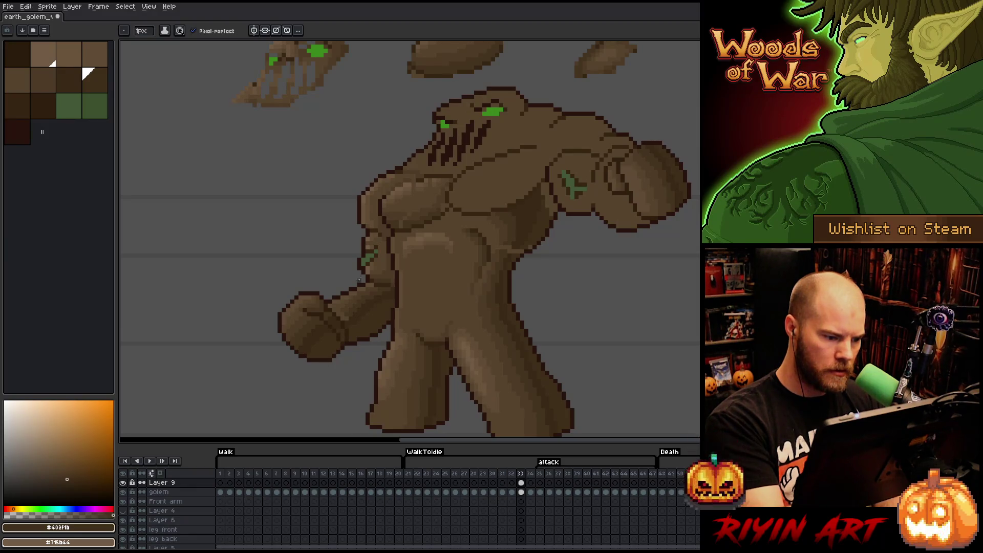
{"action": "left_click", "coordinate": [345, 319], "text": "alt"}
{"action": "left_click", "coordinate": [340, 314], "text": "alt"}
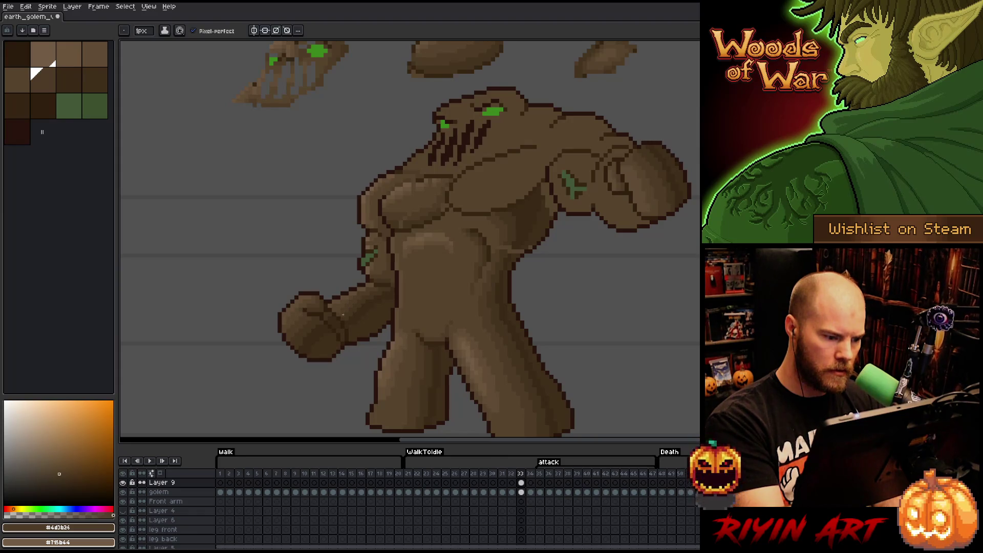
{"action": "left_click", "coordinate": [400, 242], "text": "alt"}
{"action": "left_click", "coordinate": [376, 231], "text": "alt"}
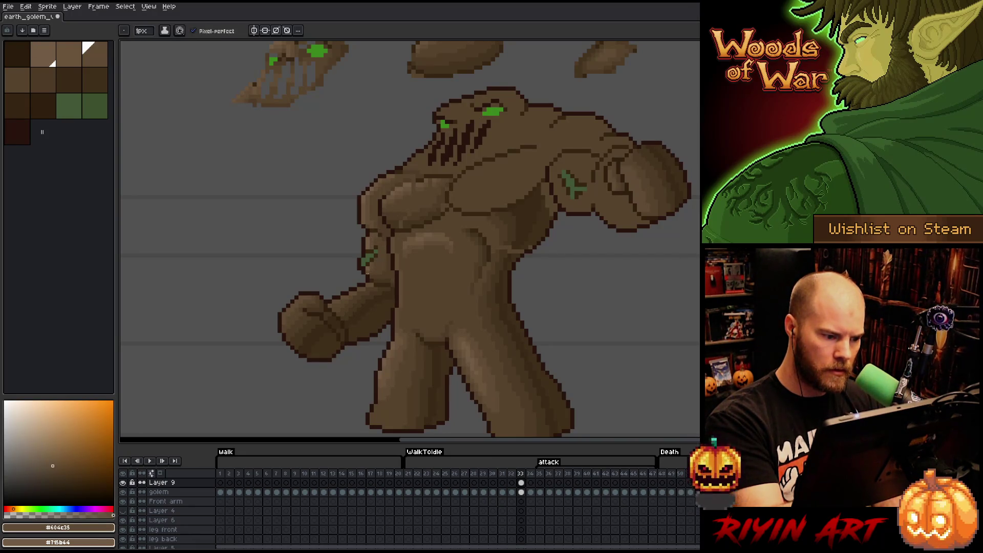
{"action": "left_click_drag", "start_coordinate": [419, 276], "coordinate": [424, 383]}
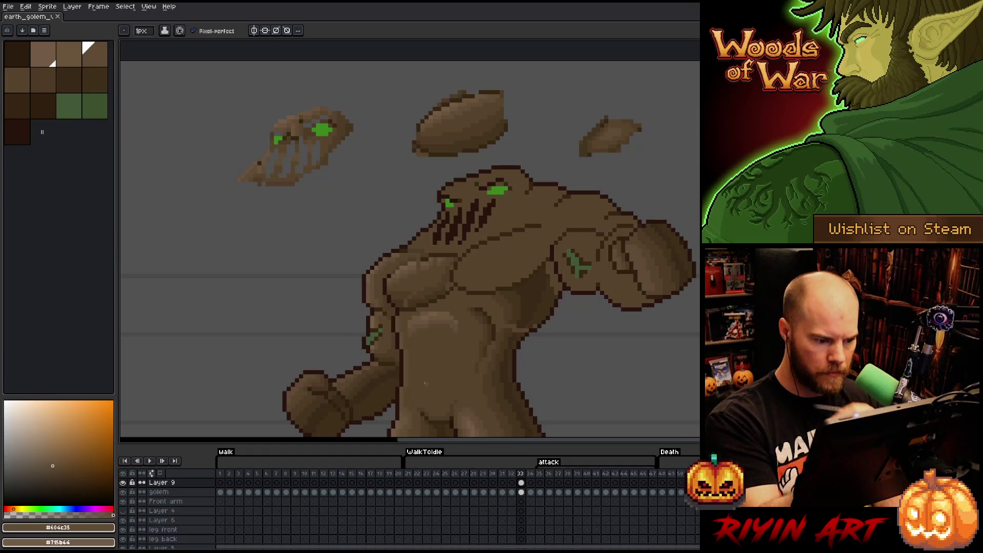
Shade the upper chest with browns #4d3b26, #44331f, #604c35, #715b44, #57442c and #352513
{"action": "left_click", "coordinate": [413, 291], "text": "alt"}
{"action": "left_click", "coordinate": [411, 302], "text": "alt"}
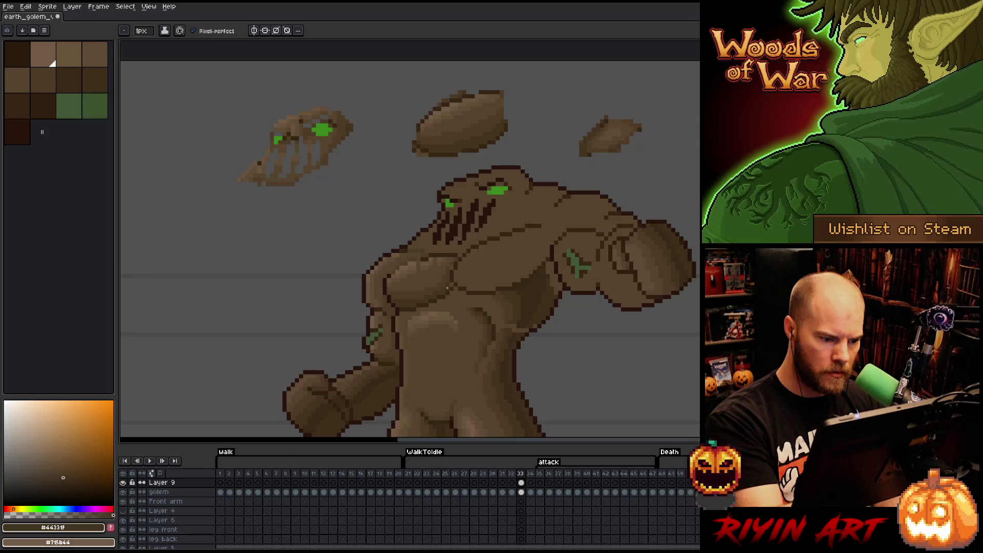
{"action": "left_click", "coordinate": [419, 268], "text": "alt"}
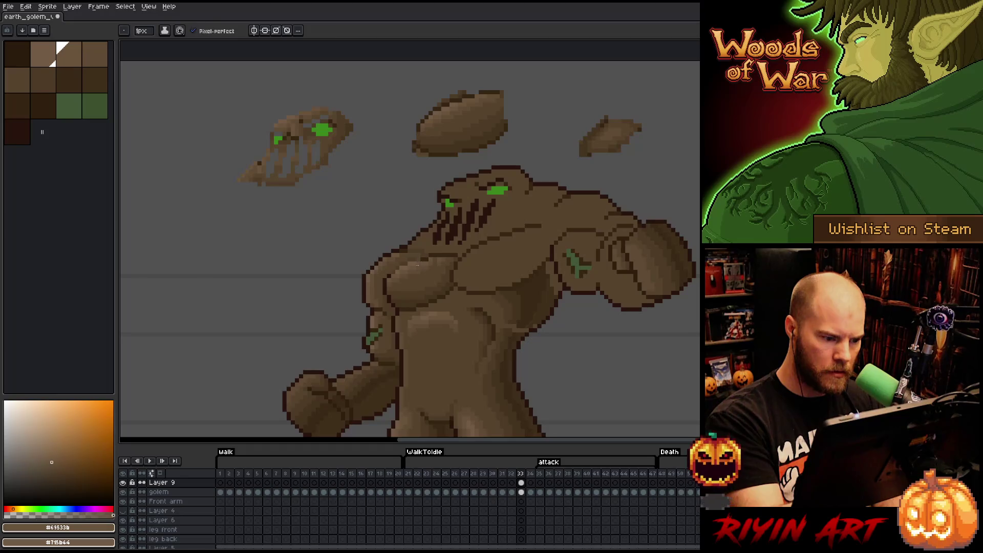
{"action": "left_click", "coordinate": [420, 260], "text": "alt"}
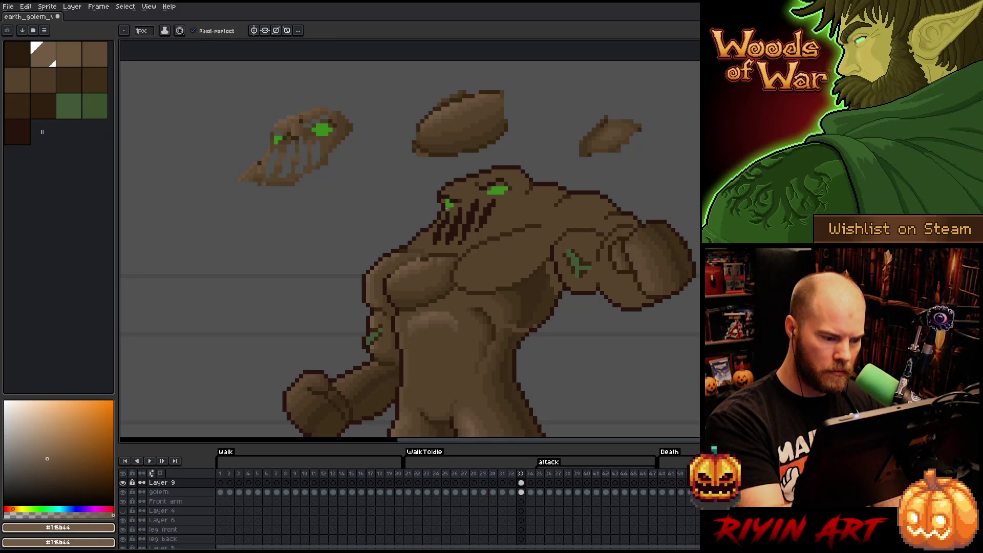
{"action": "left_click", "coordinate": [419, 259], "text": "alt"}
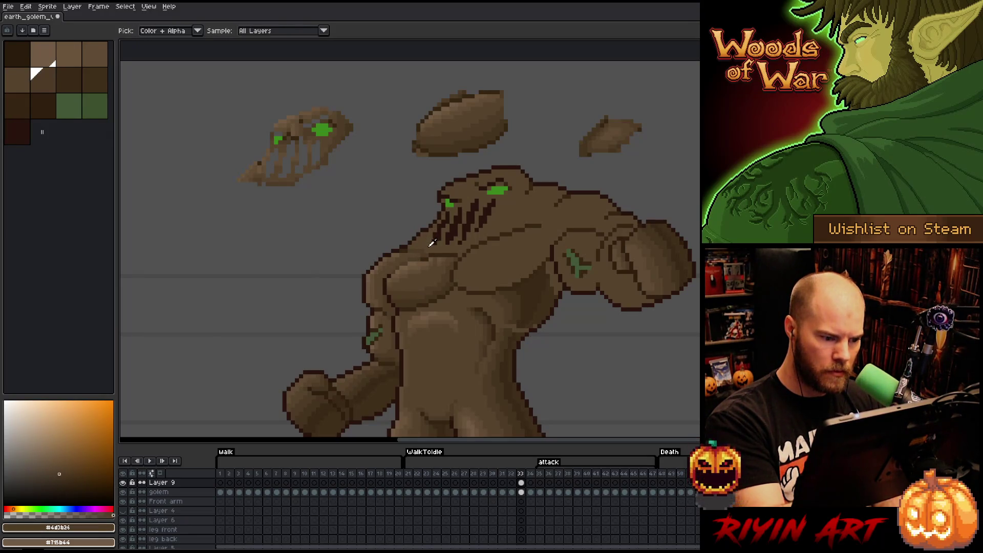
{"action": "left_click", "coordinate": [426, 253], "text": "alt"}
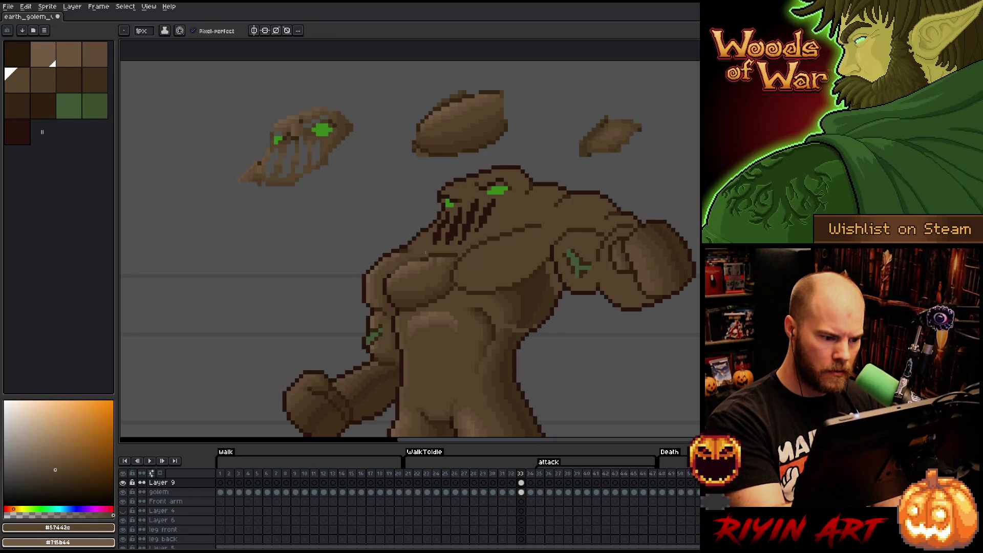
{"action": "left_click", "coordinate": [414, 243], "text": "alt"}
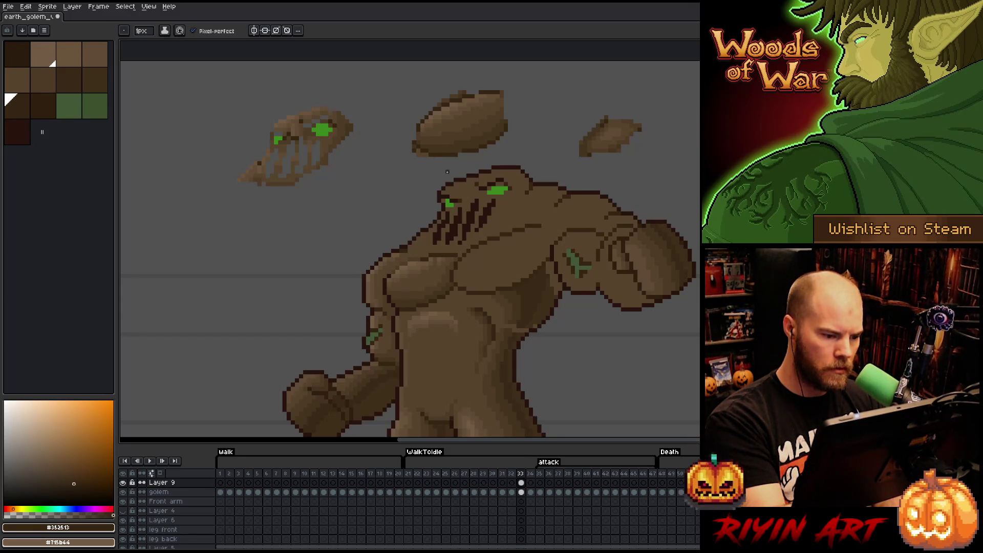
Shade the shoulder and chest with #392916, #402f1b and darker body browns
{"action": "key", "text": "space"}
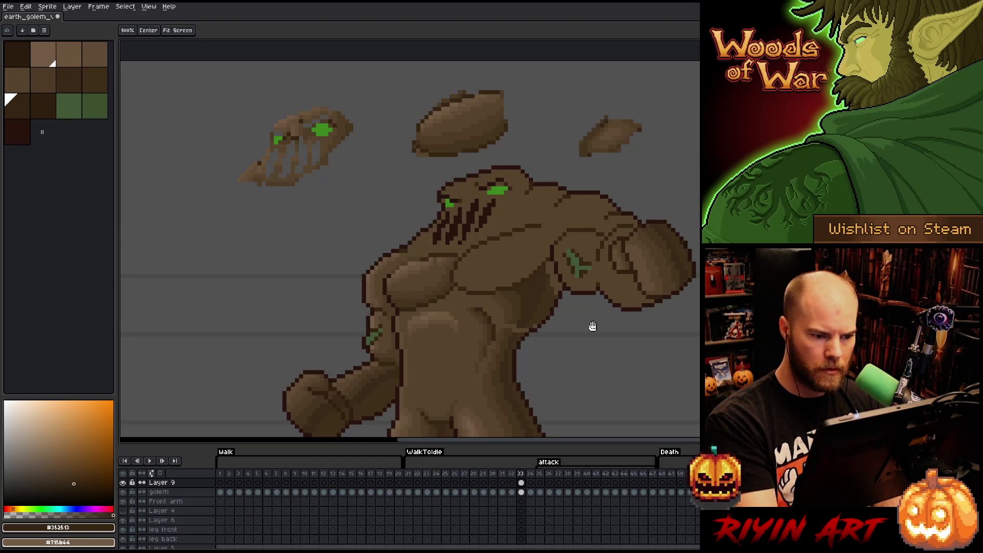
{"action": "left_click_drag", "start_coordinate": [566, 269], "coordinate": [547, 272]}
{"action": "key", "text": "space"}
{"action": "left_click_drag", "start_coordinate": [603, 329], "coordinate": [589, 268]}
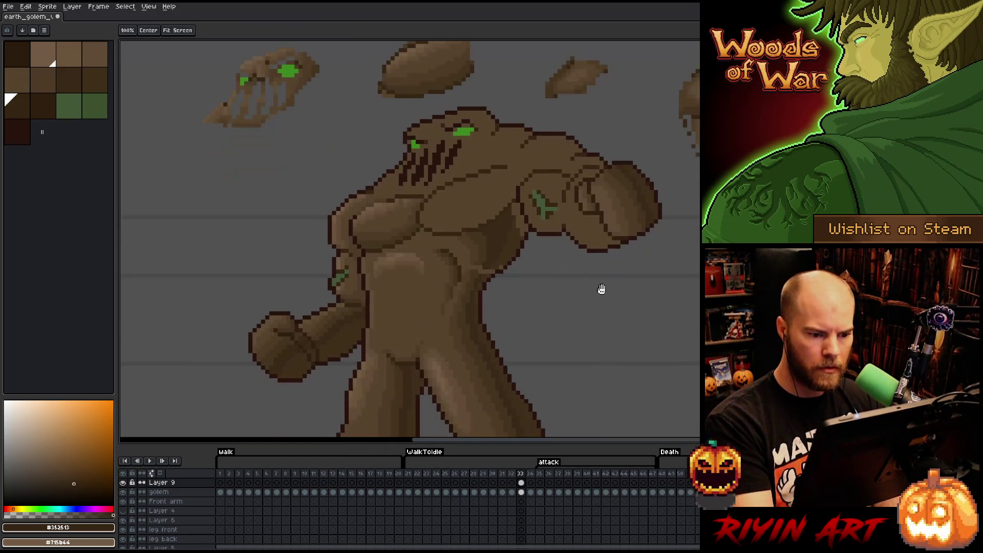
{"action": "left_click_drag", "start_coordinate": [597, 305], "coordinate": [613, 321]}
{"action": "left_click", "coordinate": [531, 229], "text": "alt"}
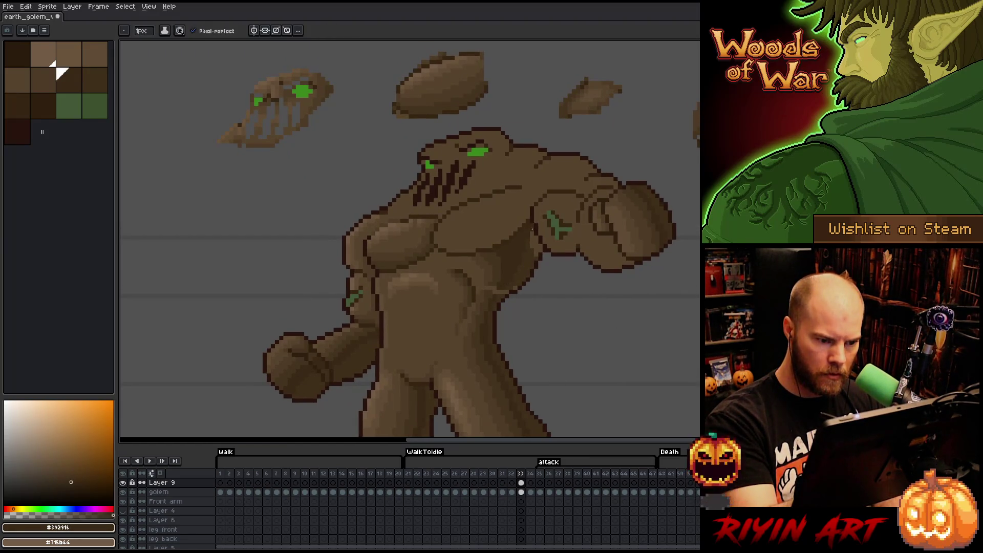
{"action": "left_click", "coordinate": [533, 235], "text": "alt"}
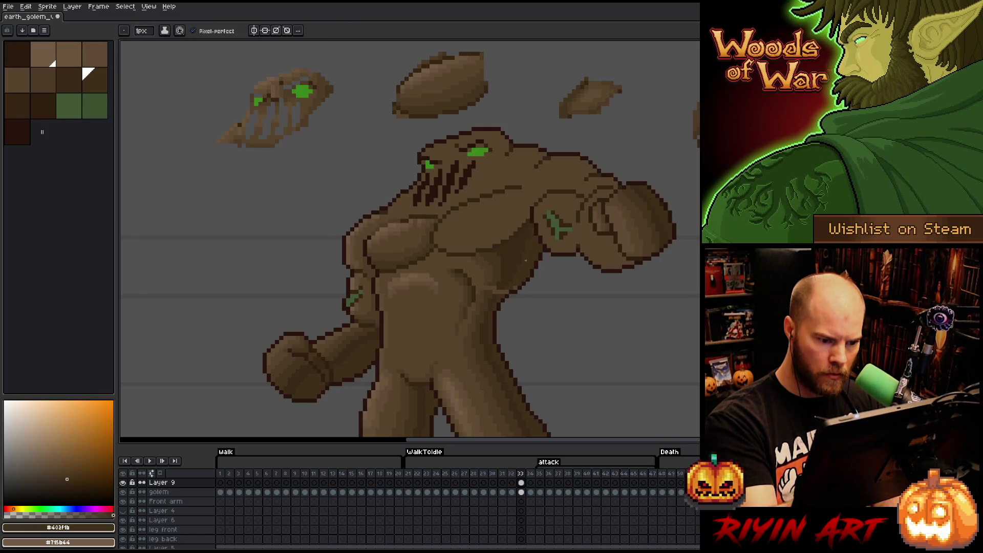
{"action": "left_click", "coordinate": [499, 291], "text": "alt"}
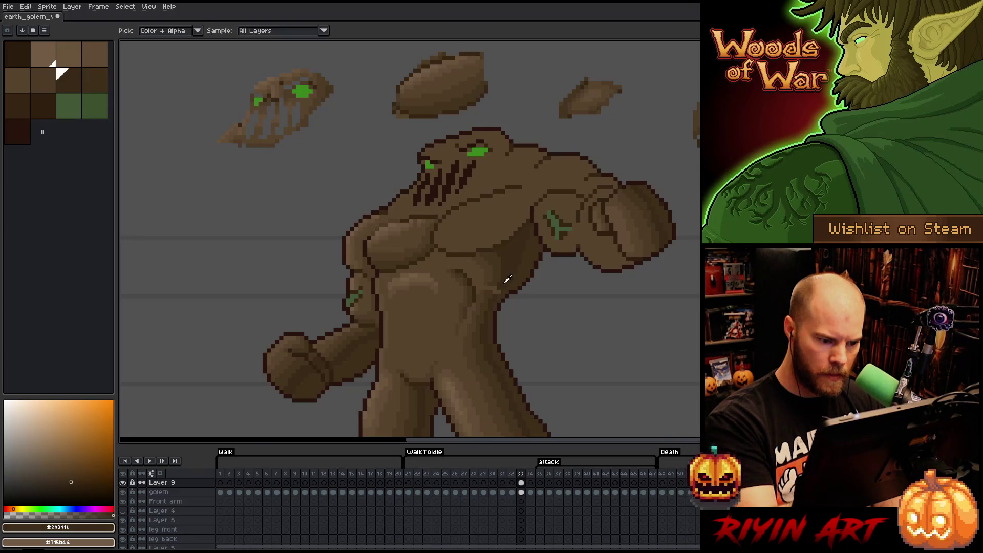
{"action": "left_click", "coordinate": [492, 289], "text": "alt"}
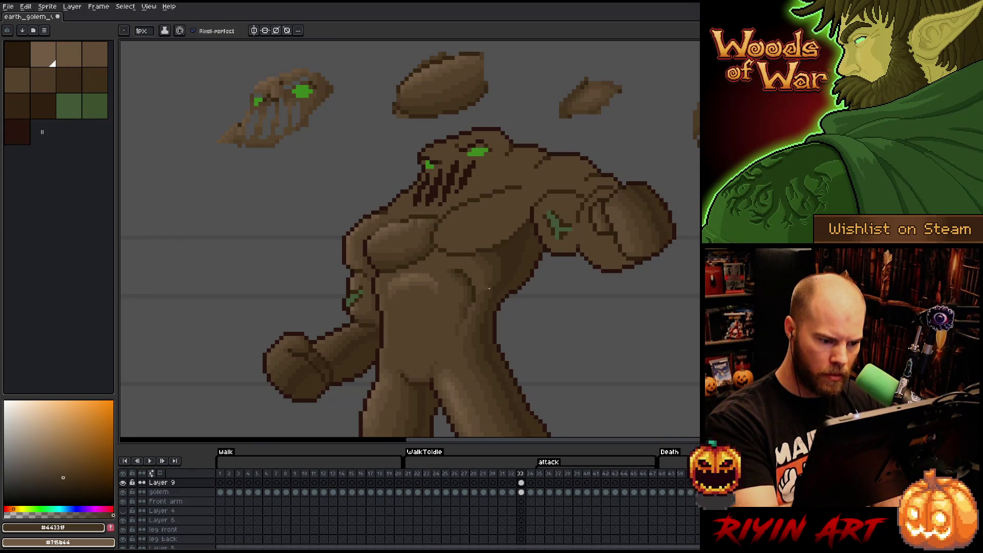
Add belly shading and darkest shadow pixels, then save the sprite
{"action": "left_click", "coordinate": [484, 288], "text": "alt"}
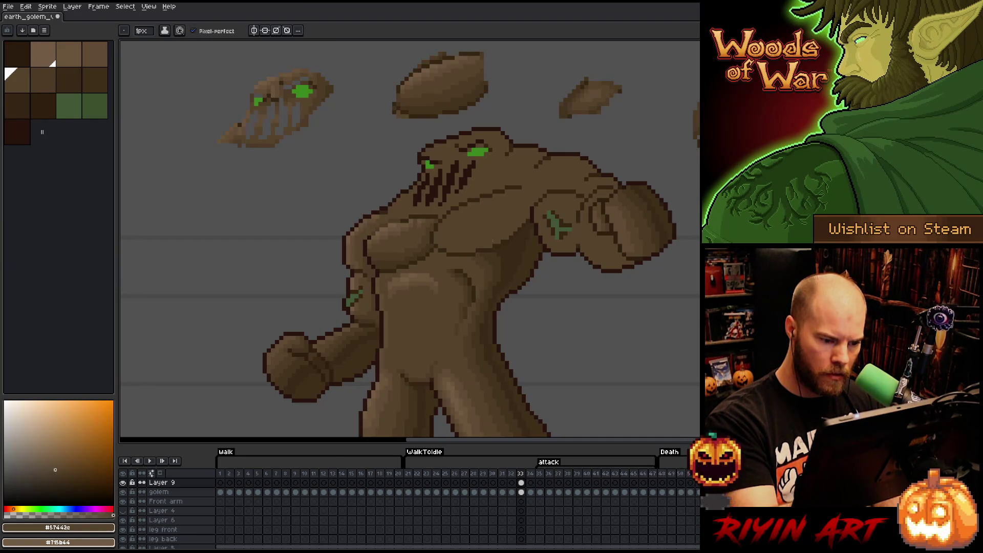
{"action": "left_click", "coordinate": [487, 269], "text": "alt"}
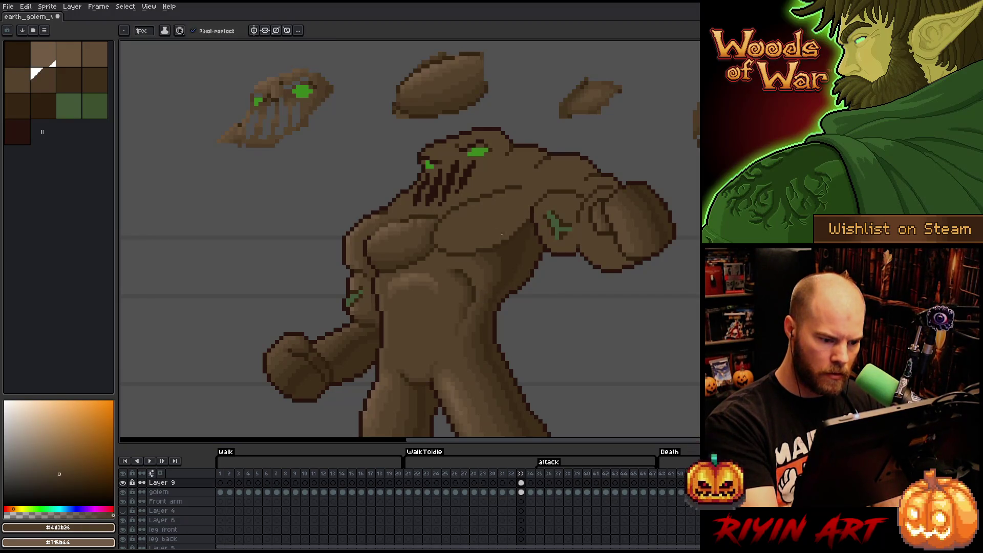
{"action": "left_click", "coordinate": [494, 287], "text": "alt"}
{"action": "left_click", "coordinate": [502, 254], "text": "alt"}
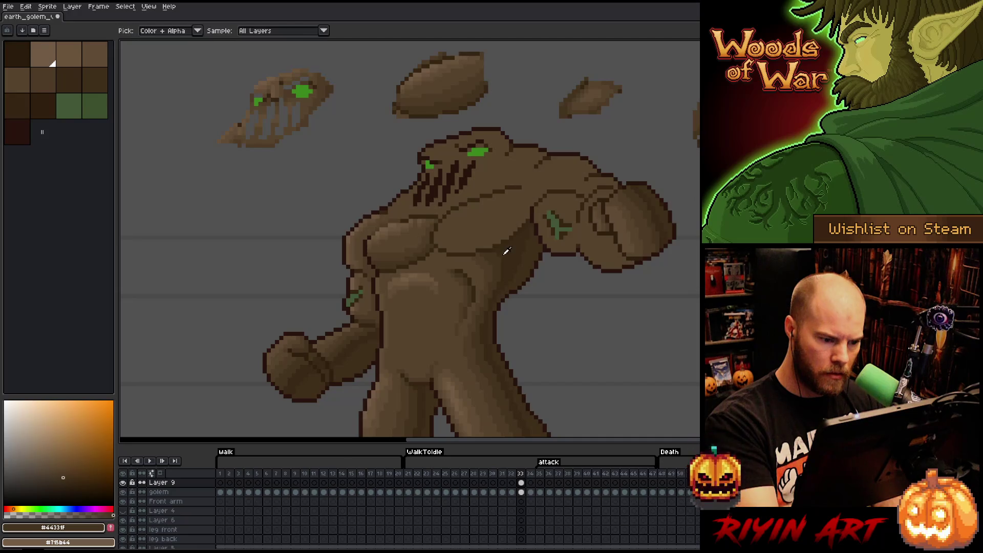
{"action": "key", "text": "ctrl+s"}
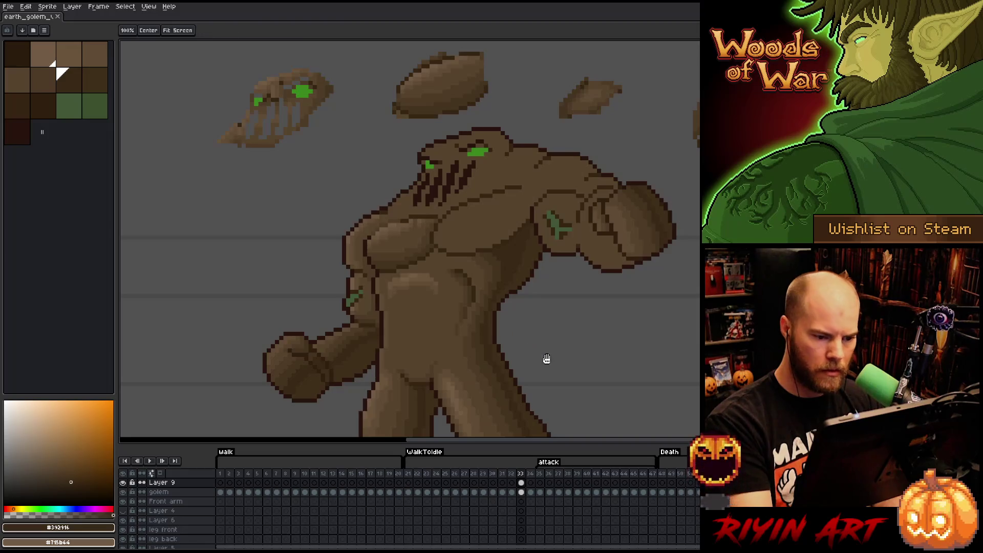
Shade the lower chest and belly with mid, darker and darkest browns, then save
{"action": "left_click_drag", "start_coordinate": [546, 359], "coordinate": [534, 318]}
{"action": "left_click", "coordinate": [469, 322], "text": "alt"}
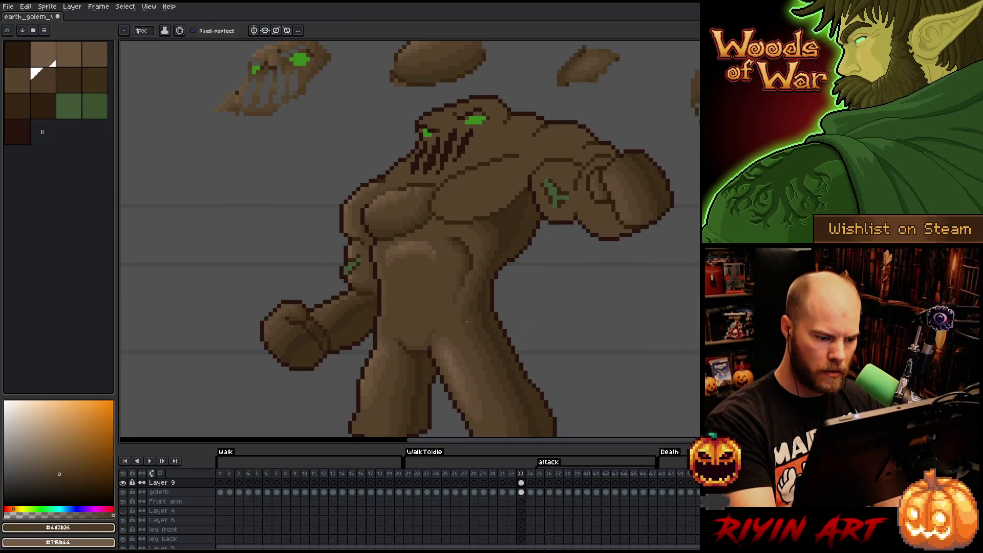
{"action": "left_click", "coordinate": [471, 321], "text": "alt"}
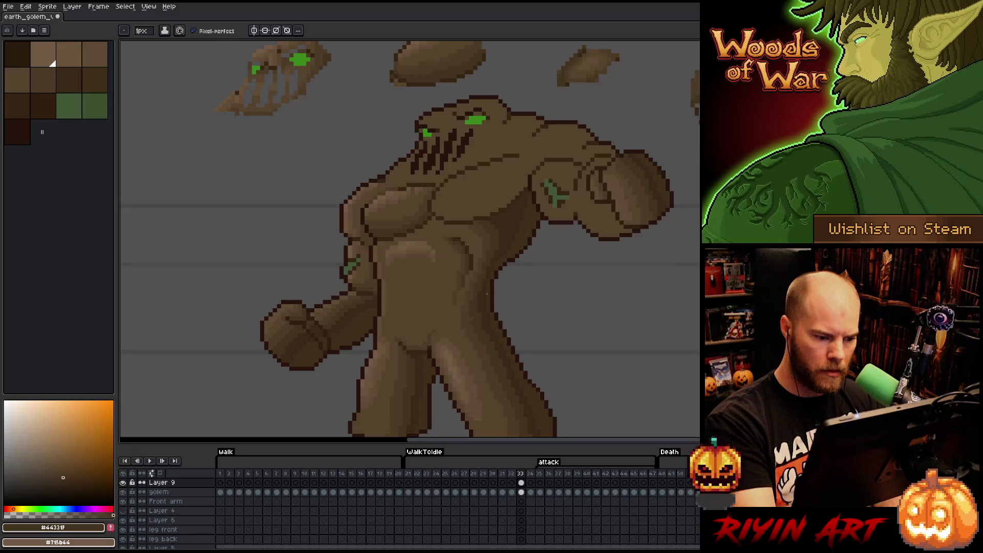
{"action": "left_click", "coordinate": [483, 305], "text": "alt"}
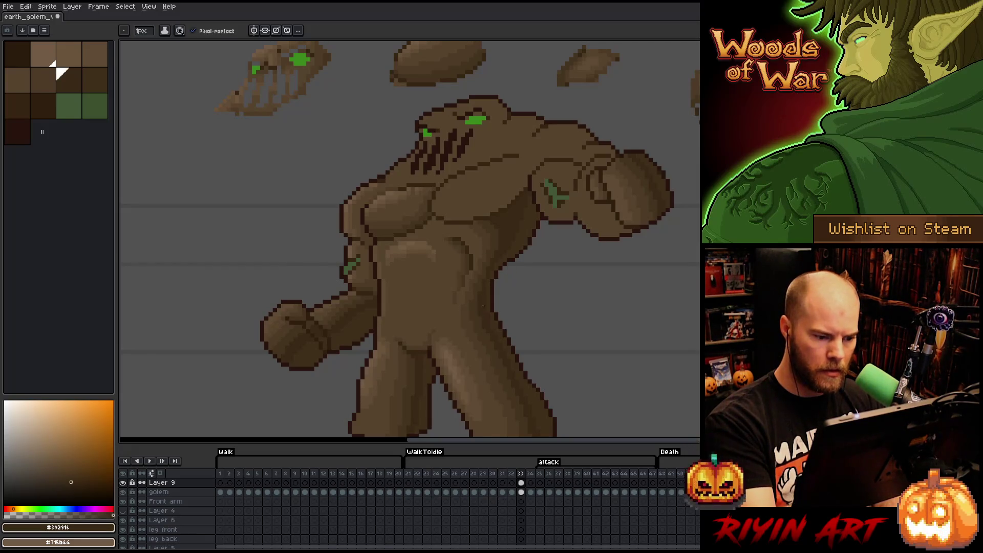
{"action": "key", "text": "ctrl+s"}
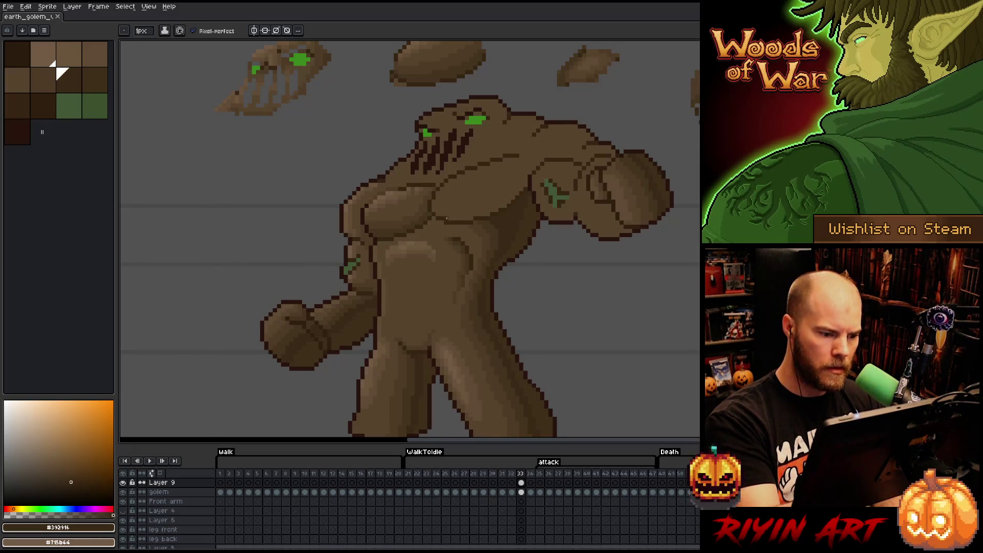
Add lighter highlight browns to the belly and chest area
{"action": "mouse_move", "coordinate": [435, 293]}
{"action": "left_mouse_down"}
{"action": "mouse_move", "coordinate": [533, 336]}
{"action": "mouse_move", "coordinate": [570, 338]}
{"action": "left_mouse_up"}
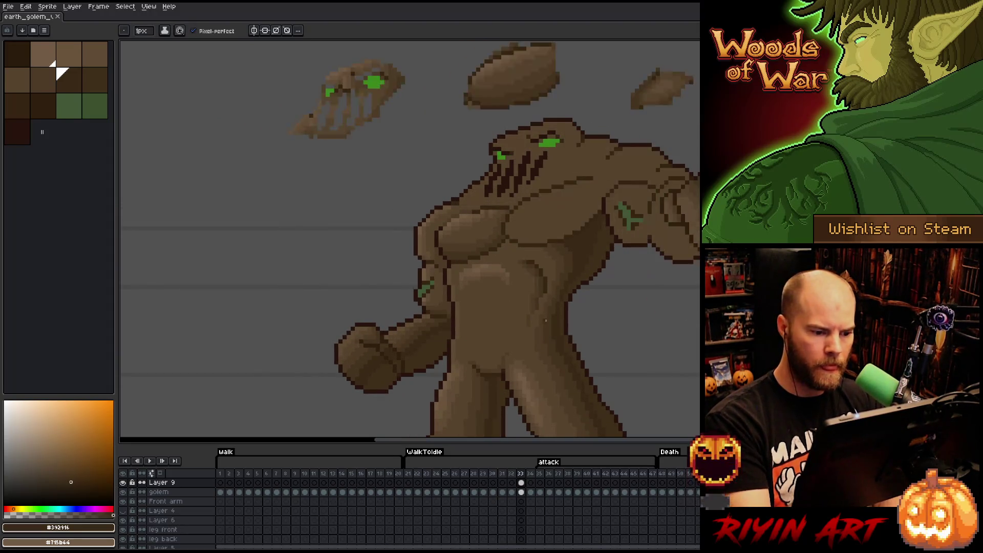
{"action": "key", "text": "ctrl"}
{"action": "left_click_drag", "start_coordinate": [491, 258], "coordinate": [521, 295]}
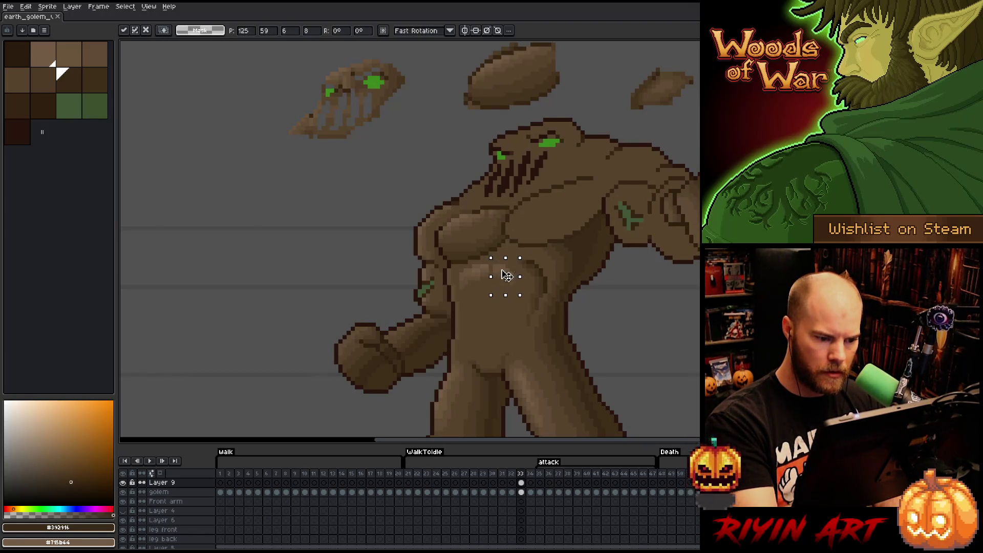
{"action": "left_click", "coordinate": [519, 245]}
{"action": "key", "text": "b"}
{"action": "left_click", "coordinate": [497, 267], "text": "alt"}
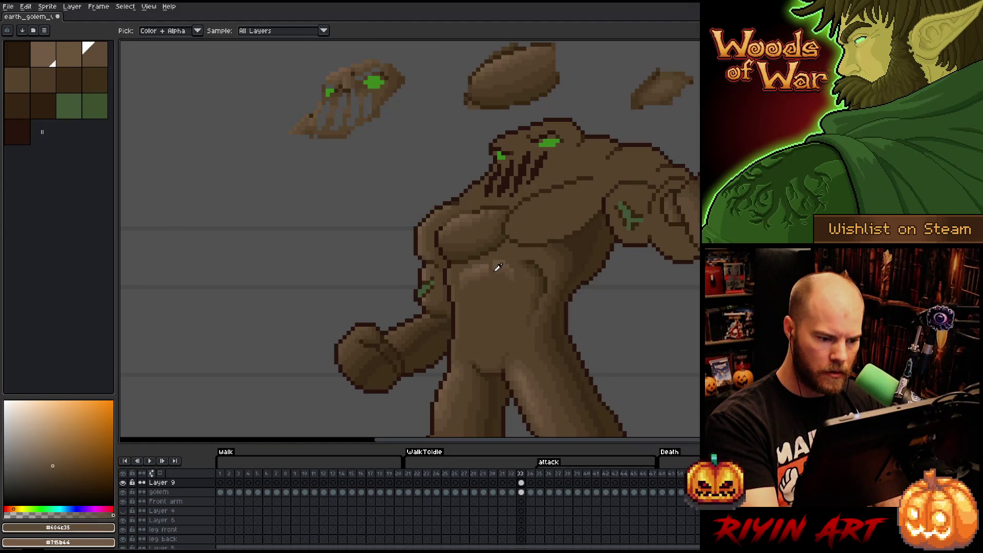
{"action": "left_click", "coordinate": [496, 251], "text": "alt"}
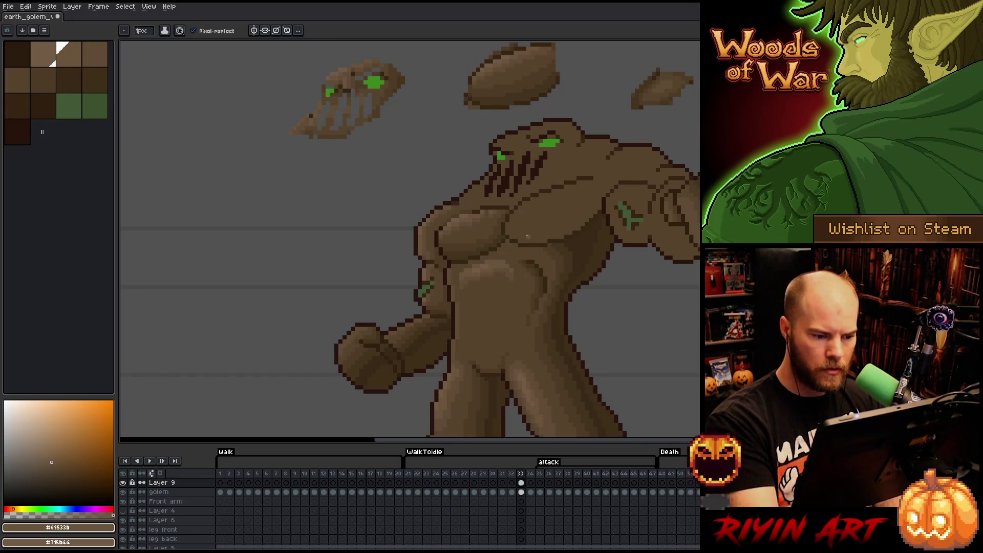
Compare with the previous frame, then add mid and darker brown shading near the head
{"action": "key", "text": "Right"}
{"action": "key", "text": "Left"}
{"action": "key", "text": "Left"}
{"action": "key", "text": "Right"}
{"action": "key", "text": "Left"}
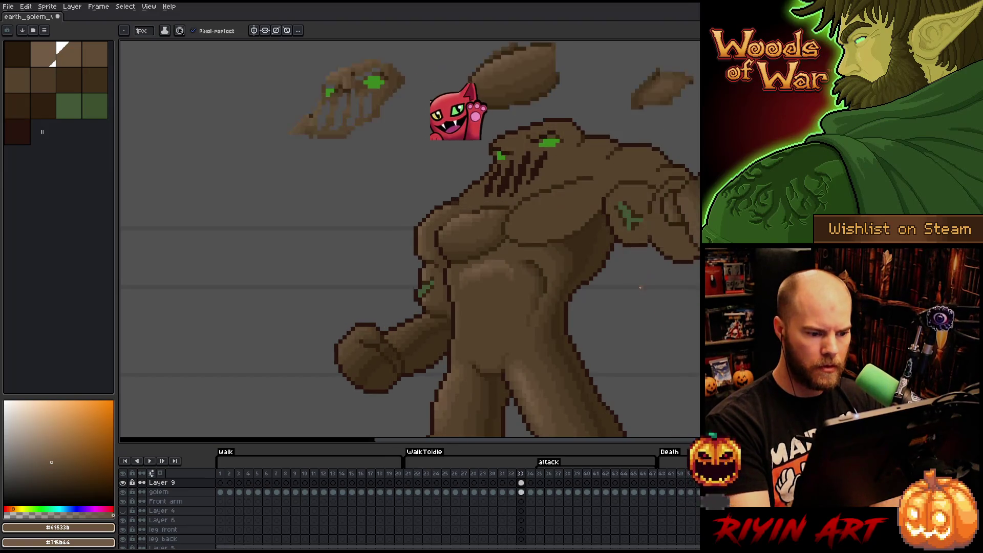
{"action": "key", "text": "Right"}
{"action": "key", "text": "Left"}
{"action": "key", "text": "Right"}
{"action": "key", "text": "Left"}
{"action": "key", "text": "Right"}
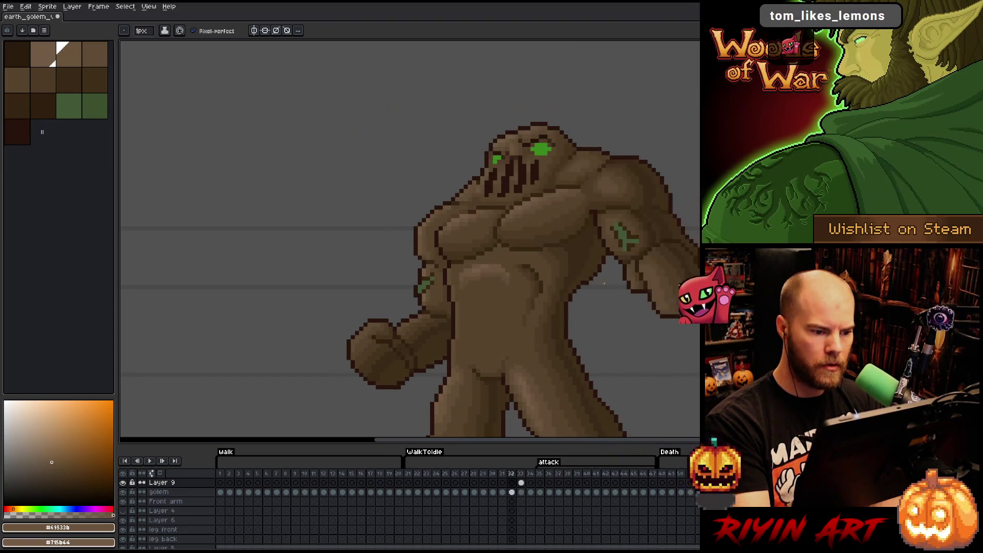
{"action": "left_click", "coordinate": [524, 170], "text": "alt"}
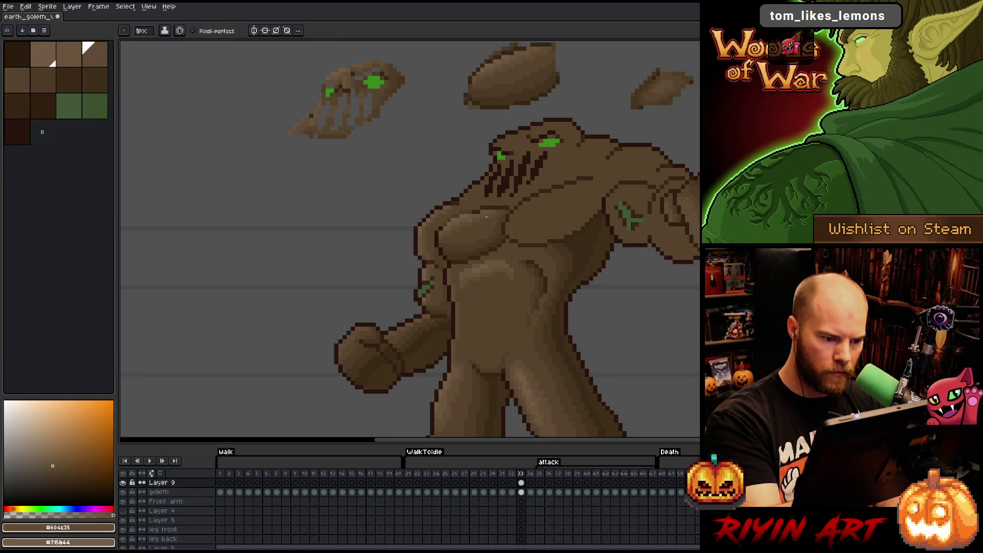
{"action": "mouse_move", "coordinate": [525, 167]}
{"action": "left_mouse_down"}
{"action": "mouse_move", "coordinate": [542, 277]}
{"action": "mouse_move", "coordinate": [520, 324]}
{"action": "mouse_move", "coordinate": [542, 293]}
{"action": "left_mouse_up"}
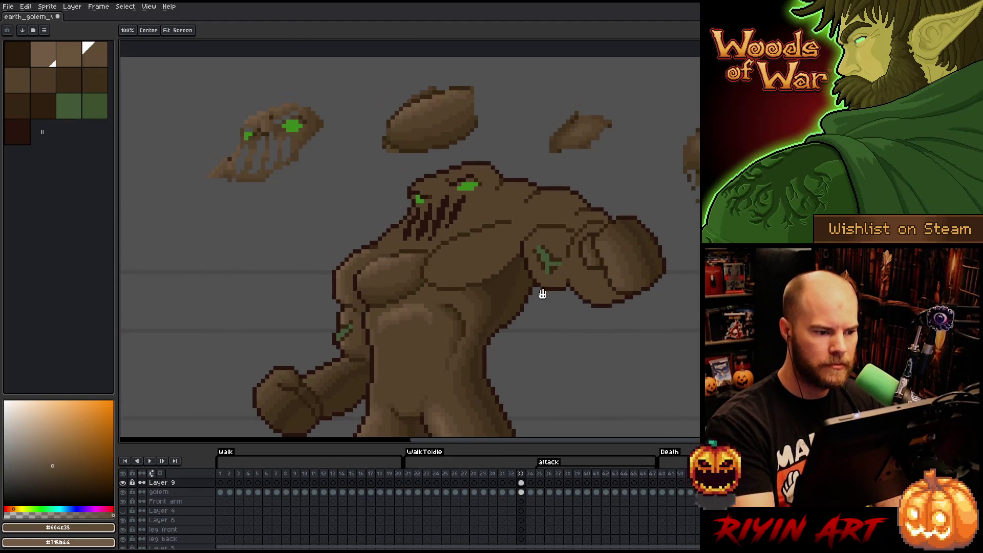
{"action": "left_click", "coordinate": [451, 132], "text": "alt"}
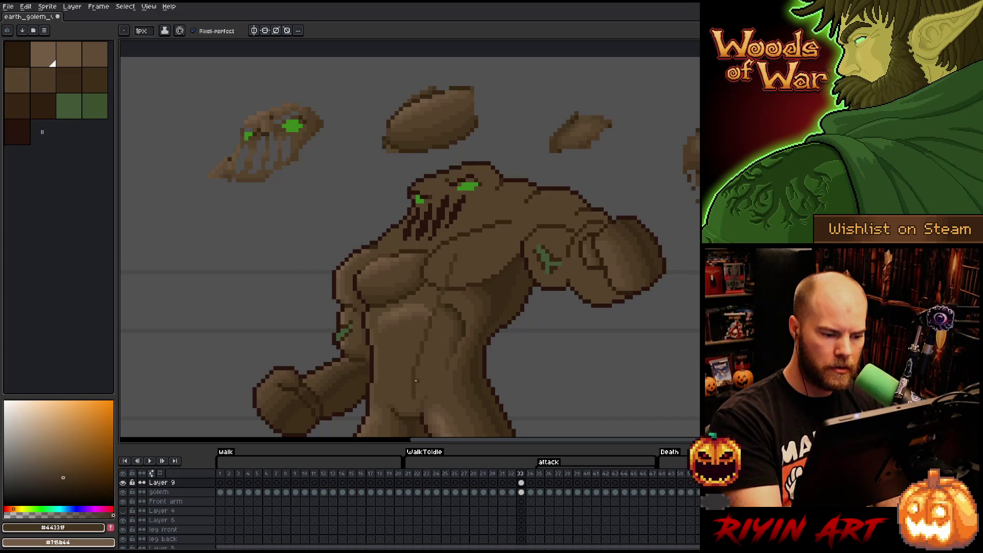
Select one brown by colour on the golem layer's frame 33, then return to Layer 9
{"action": "left_click", "coordinate": [522, 492]}
{"action": "key", "text": "shift+c"}
{"action": "left_click", "coordinate": [478, 296]}
{"action": "left_click", "coordinate": [256, 246]}
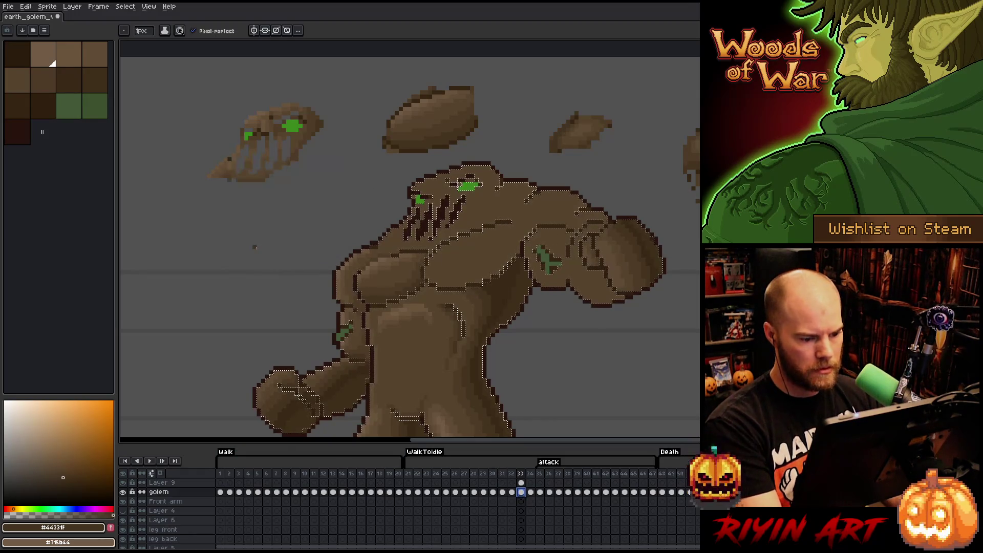
{"action": "key", "text": "ctrl+d"}
{"action": "left_click", "coordinate": [521, 483]}
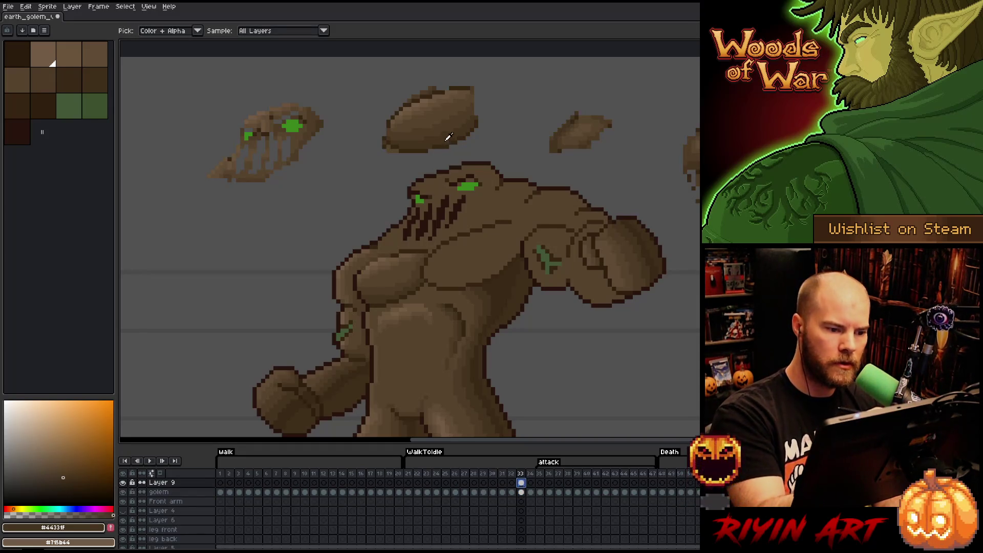
Draw a dark shading line across the chest and touch it up with chest browns
{"action": "left_click", "coordinate": [427, 277]}
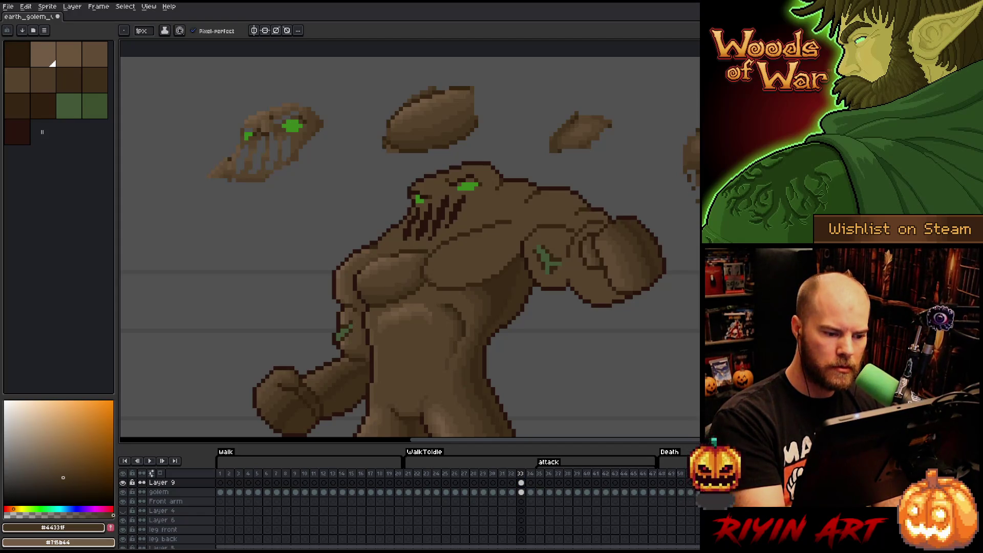
{"action": "left_click_drag", "start_coordinate": [451, 281], "coordinate": [517, 251]}
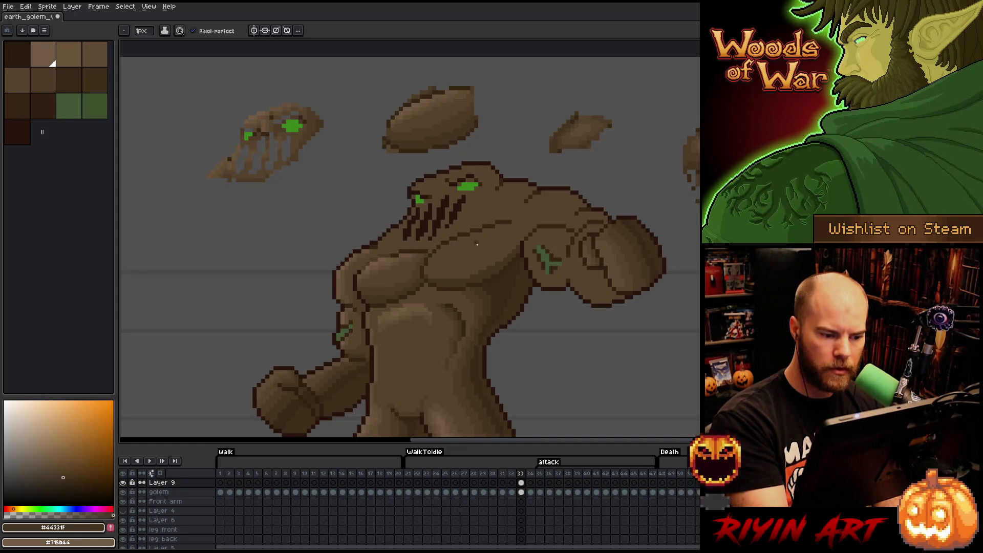
{"action": "left_click", "coordinate": [502, 272], "text": "alt"}
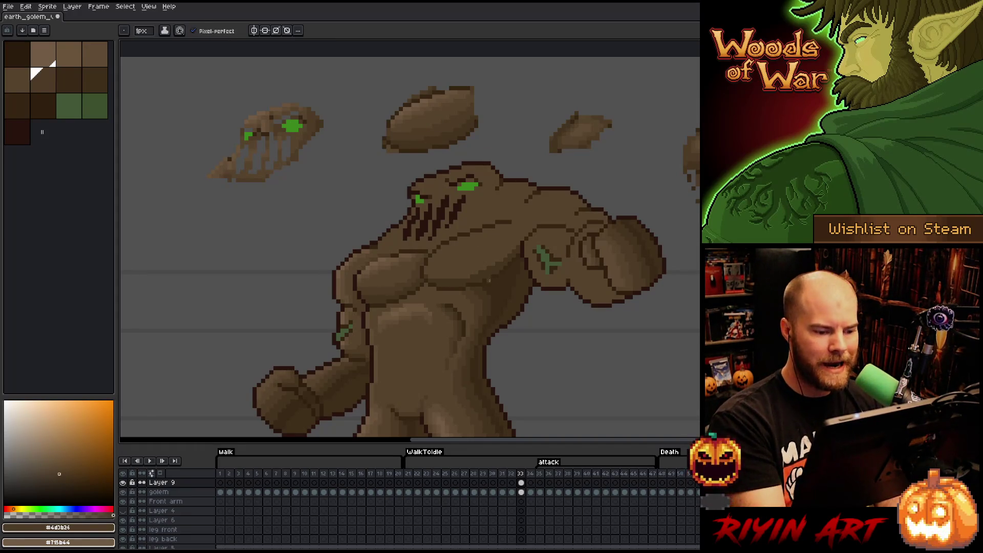
{"action": "left_click", "coordinate": [459, 280], "text": "alt"}
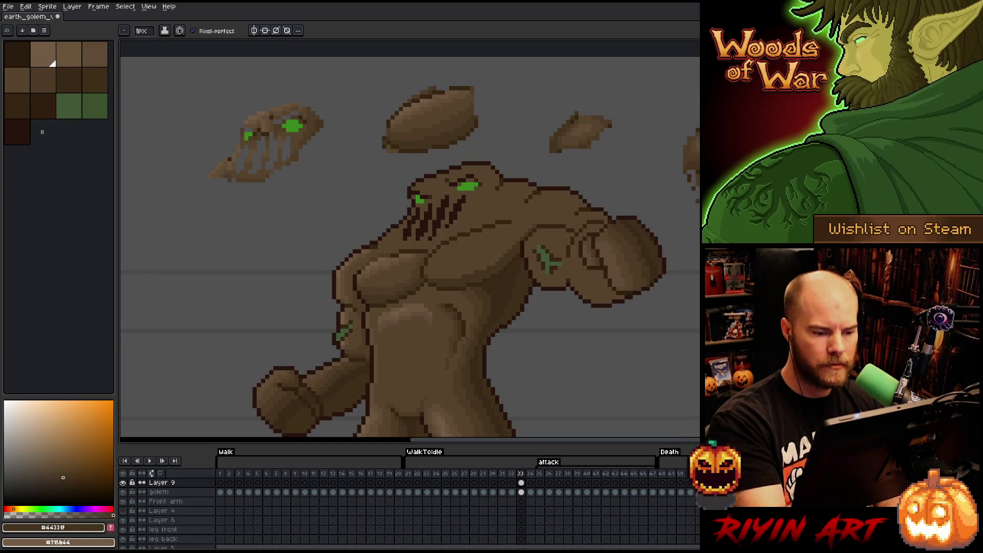
{"action": "key", "text": "space"}
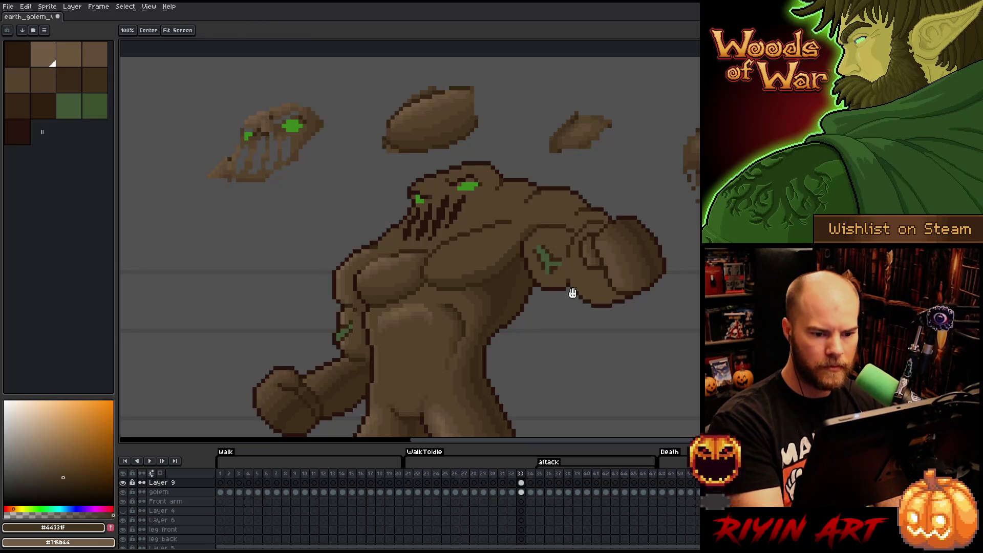
{"action": "left_click_drag", "start_coordinate": [569, 307], "coordinate": [509, 316]}
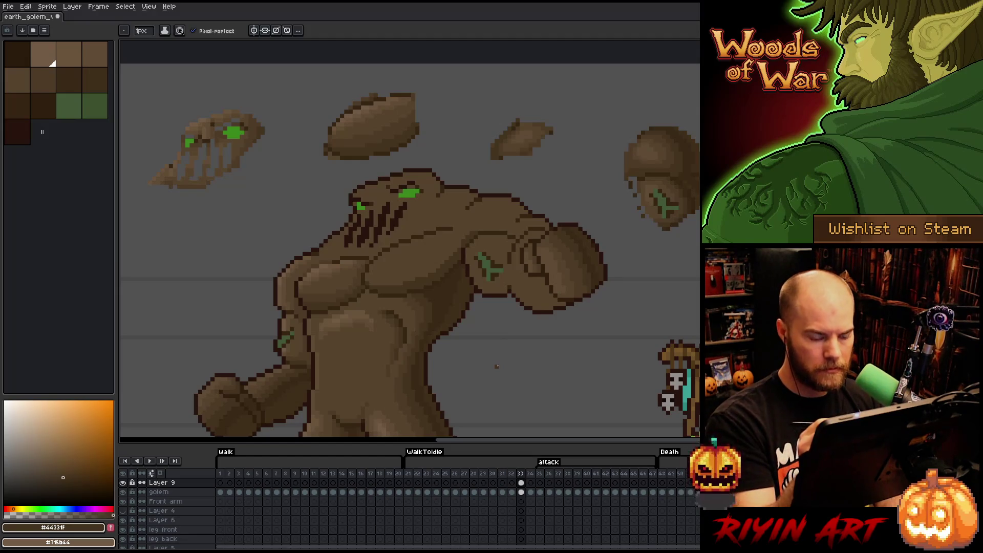
Paste a floating rock piece and place it on the golem's shoulder
{"action": "key", "text": "ctrl+v"}
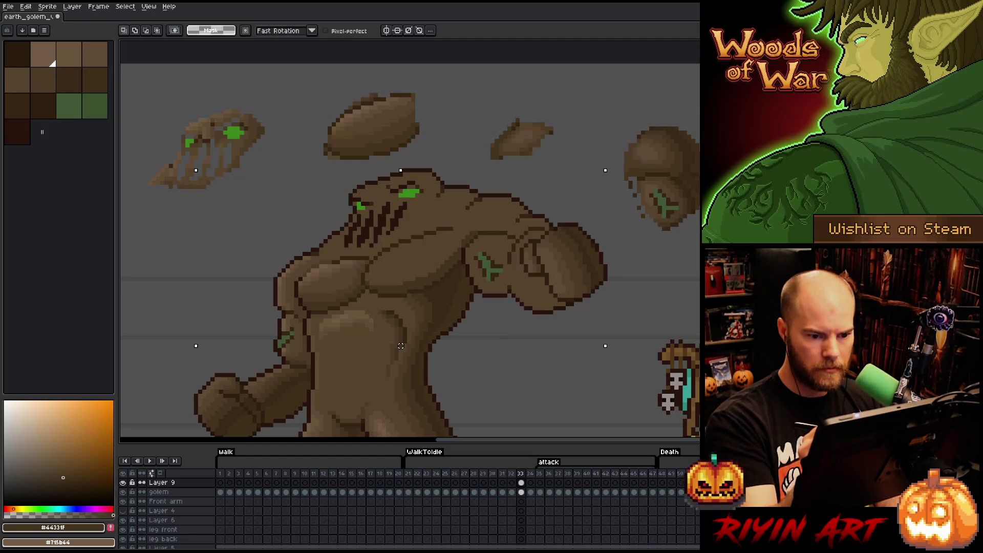
{"action": "left_click_drag", "start_coordinate": [666, 164], "coordinate": [511, 231]}
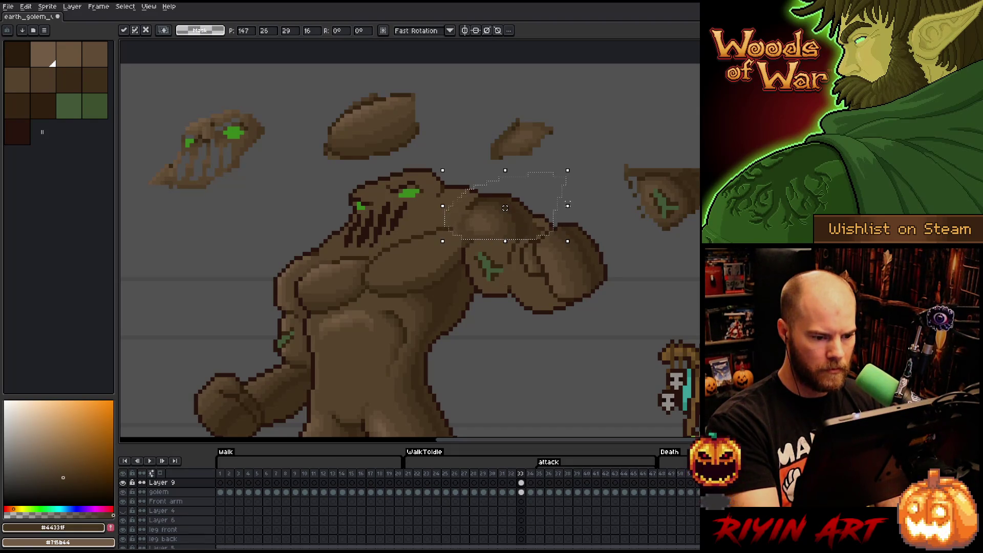
{"action": "key", "text": "Return"}
Drop Layer 9's opacity to about 47%, then save and restore it to 100%
{"action": "double_click", "coordinate": [162, 482]}
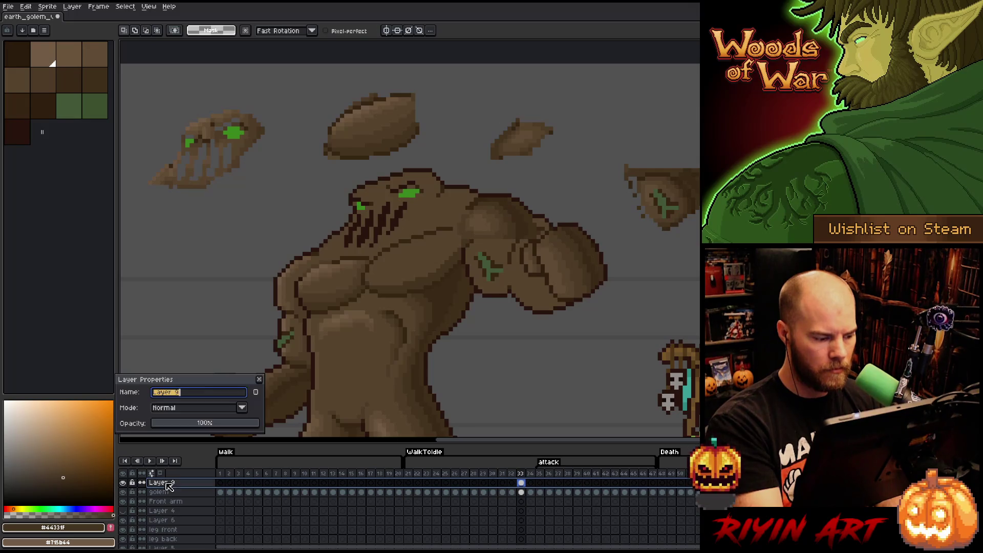
{"action": "left_click", "coordinate": [204, 428]}
{"action": "key", "text": "b"}
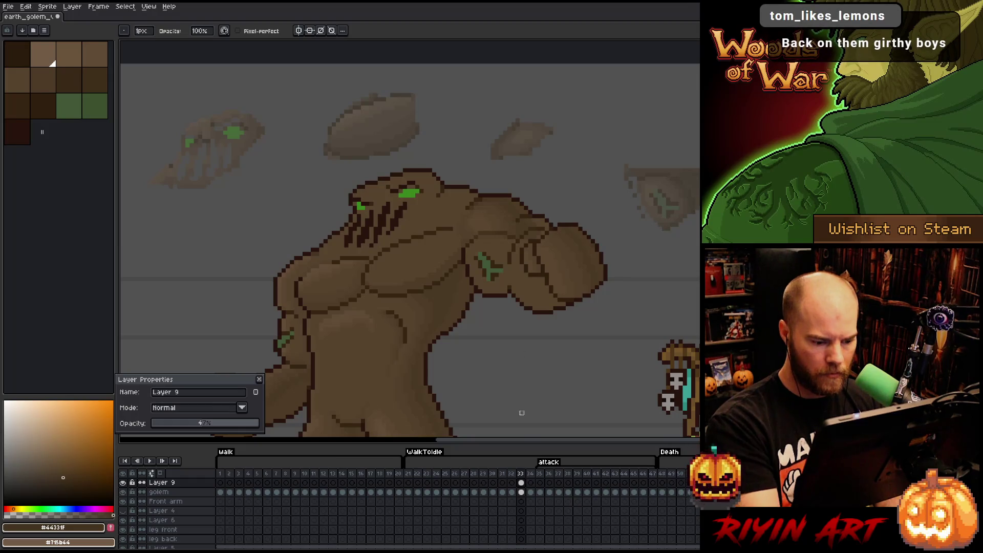
{"action": "left_click", "coordinate": [522, 484]}
{"action": "left_click", "coordinate": [523, 484]}
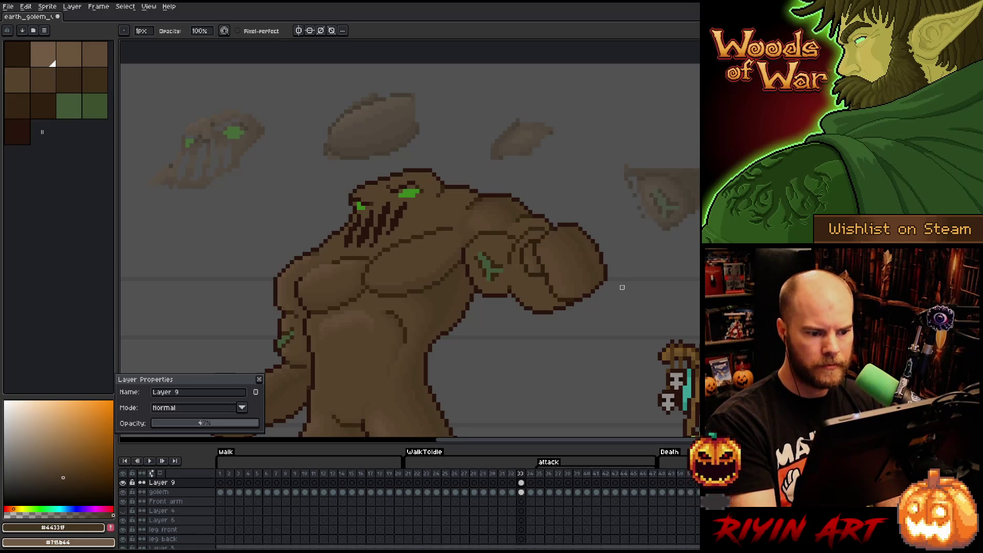
{"action": "mouse_move", "coordinate": [209, 426]}
{"action": "left_mouse_down"}
{"action": "mouse_move", "coordinate": [259, 425]}
{"action": "mouse_move", "coordinate": [197, 424]}
{"action": "left_mouse_up"}
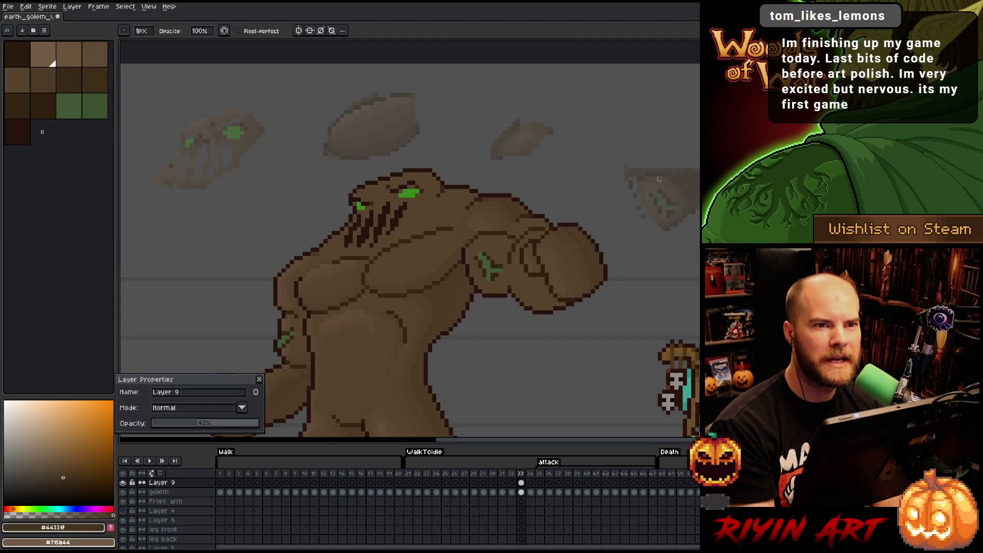
{"action": "key", "text": "ctrl+s"}
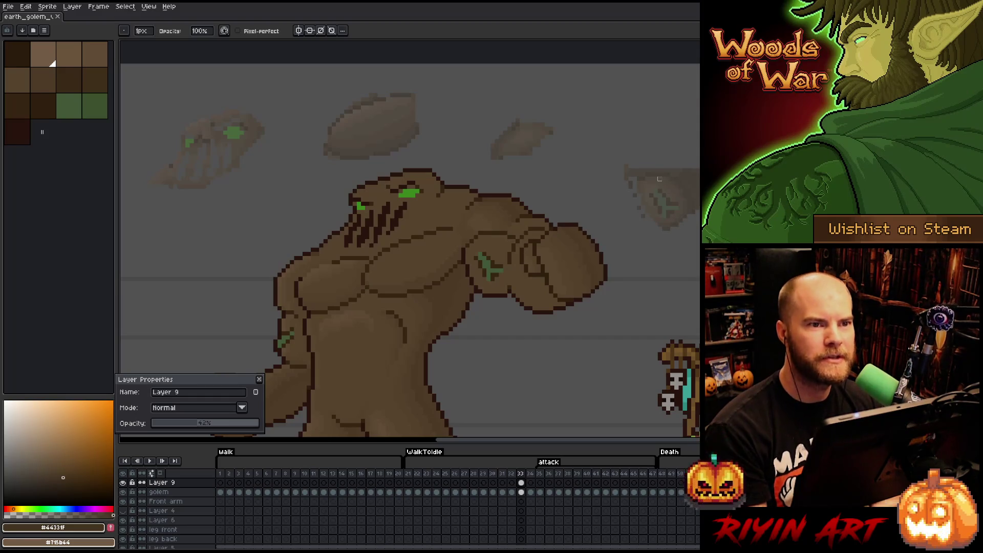
{"action": "left_click_drag", "start_coordinate": [212, 423], "coordinate": [259, 423]}
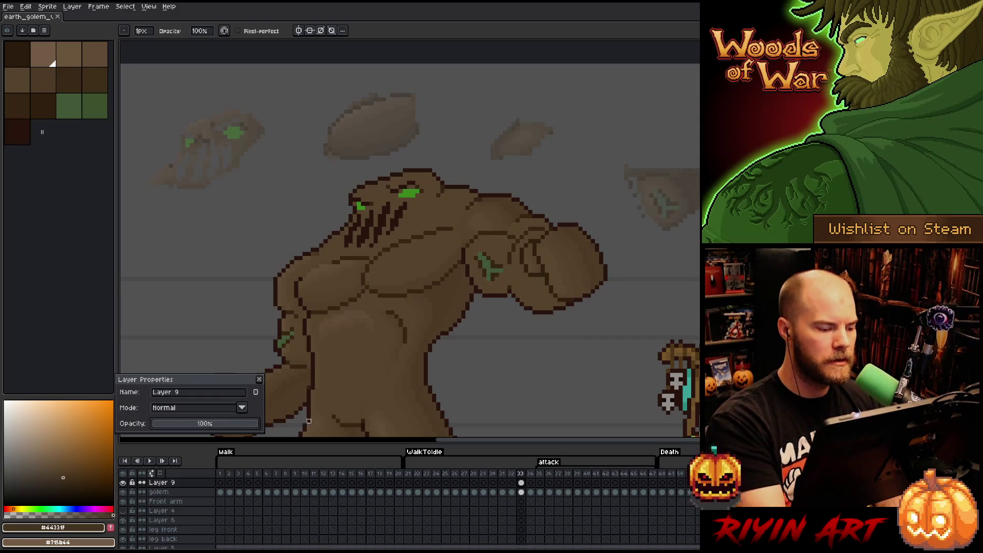
Lasso part of the upper-right rock fragment and move it into place
{"action": "key", "text": "m"}
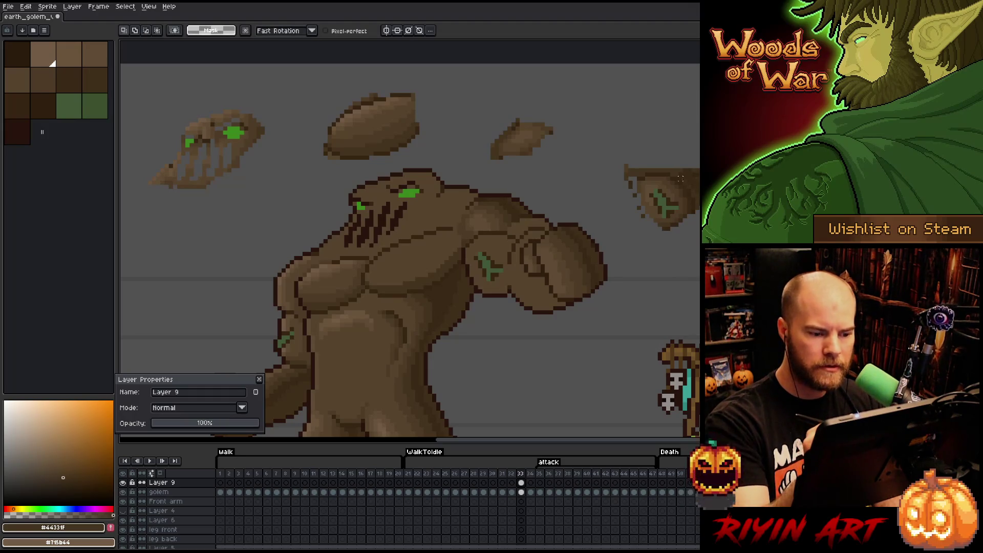
{"action": "mouse_move", "coordinate": [638, 183]}
{"action": "left_mouse_down"}
{"action": "mouse_move", "coordinate": [667, 181]}
{"action": "mouse_move", "coordinate": [685, 218]}
{"action": "mouse_move", "coordinate": [672, 248]}
{"action": "mouse_move", "coordinate": [692, 222]}
{"action": "mouse_move", "coordinate": [686, 194]}
{"action": "mouse_move", "coordinate": [652, 179]}
{"action": "mouse_move", "coordinate": [643, 211]}
{"action": "mouse_move", "coordinate": [668, 248]}
{"action": "mouse_move", "coordinate": [576, 283]}
{"action": "mouse_move", "coordinate": [503, 283]}
{"action": "mouse_move", "coordinate": [635, 338]}
{"action": "mouse_move", "coordinate": [661, 279]}
{"action": "mouse_move", "coordinate": [501, 263]}
{"action": "mouse_move", "coordinate": [684, 280]}
{"action": "mouse_move", "coordinate": [705, 259]}
{"action": "left_mouse_up"}
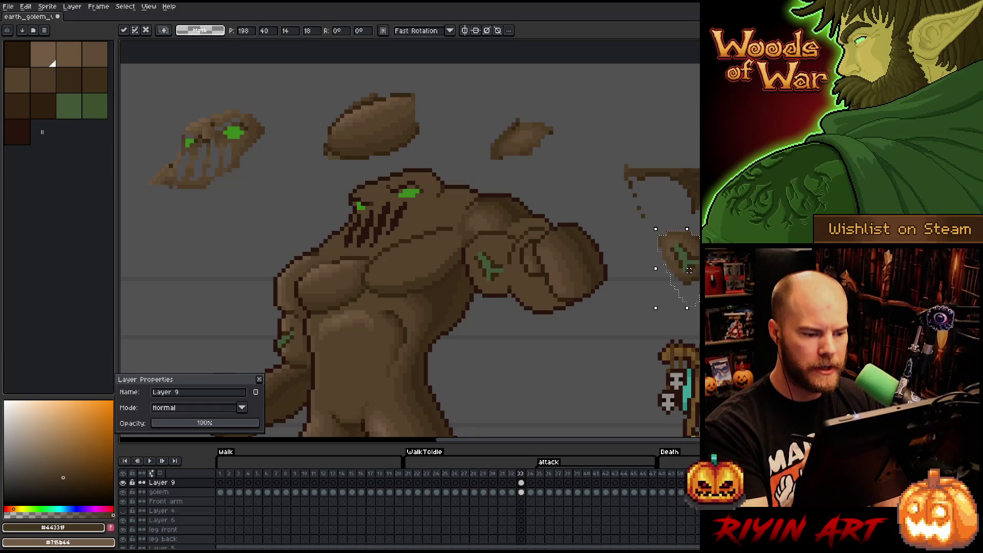
{"action": "left_click_drag", "start_coordinate": [689, 271], "coordinate": [672, 219]}
{"action": "key", "text": "Return"}
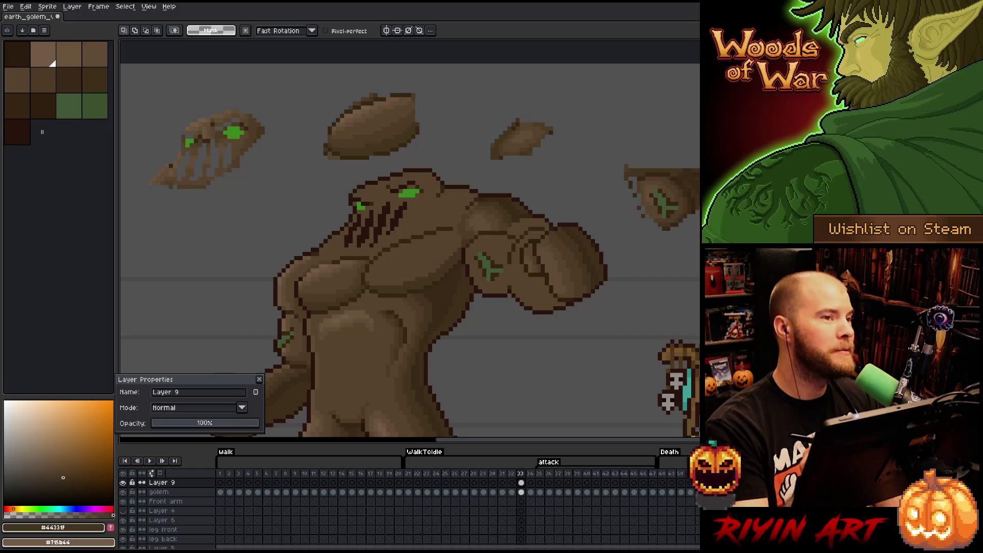
Take a lighter brown and magic-wand select the golem's forearm, fist and body
{"action": "key", "text": "b"}
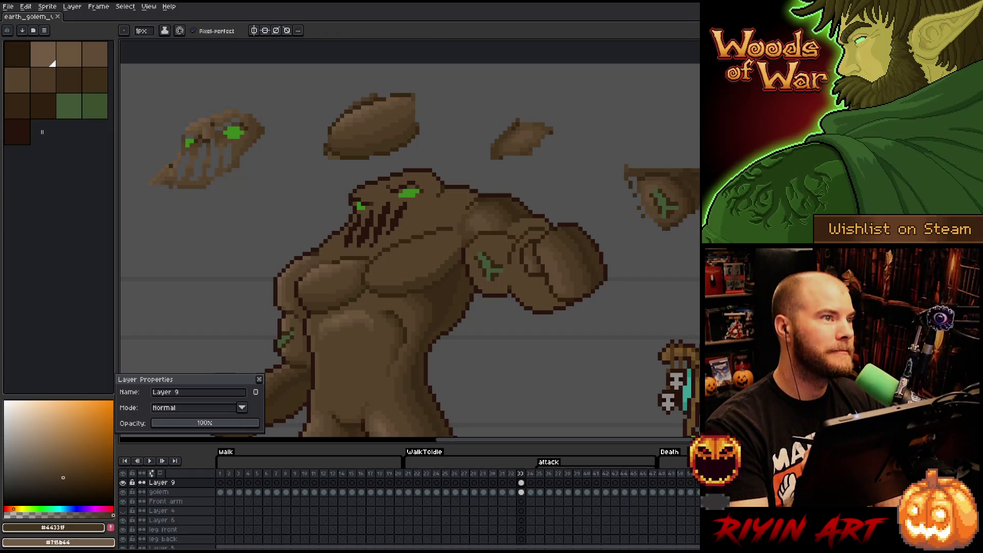
{"action": "left_click", "coordinate": [652, 173], "text": "alt"}
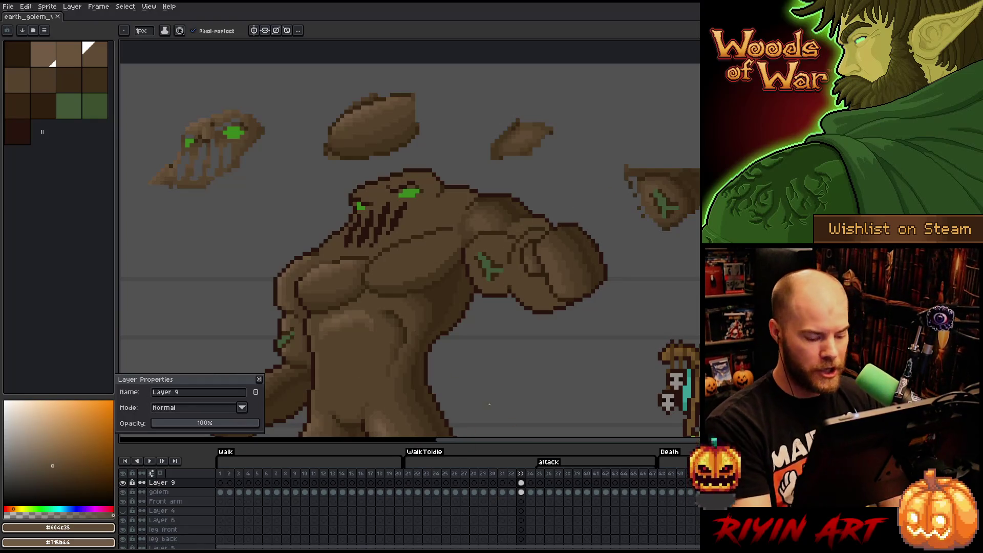
{"action": "key", "text": "v"}
{"action": "left_click", "coordinate": [521, 492]}
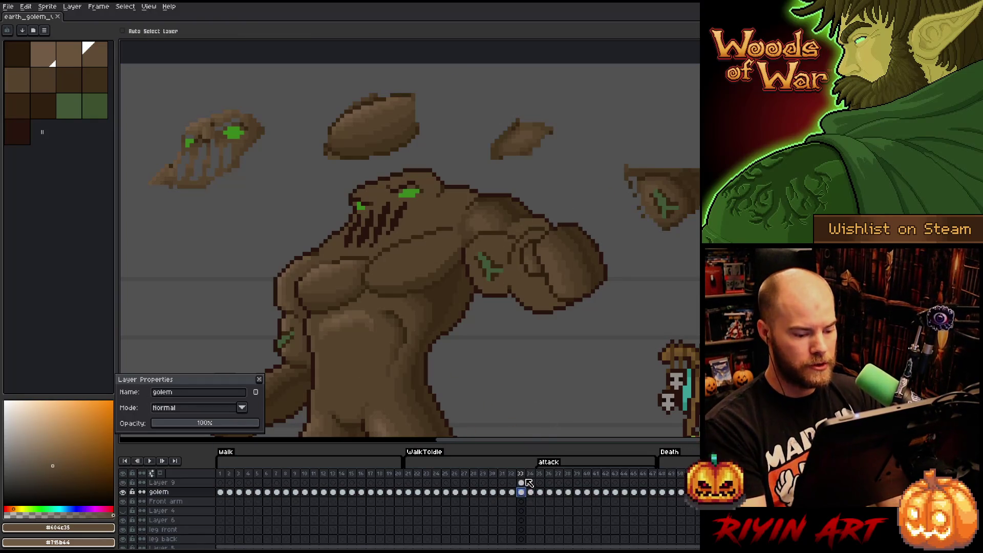
{"action": "key", "text": "w"}
{"action": "left_click", "coordinate": [509, 291]}
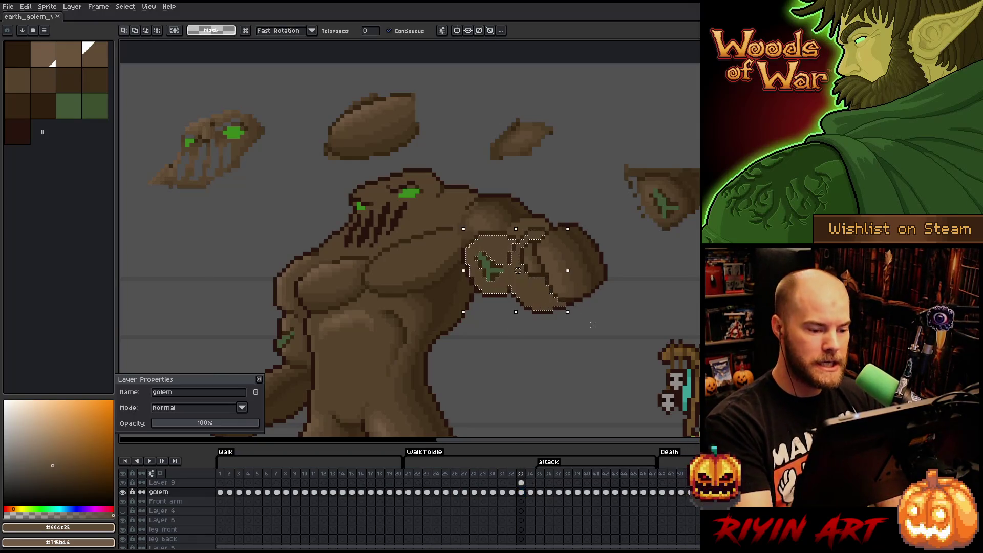
{"action": "left_click", "coordinate": [451, 216], "text": "shift"}
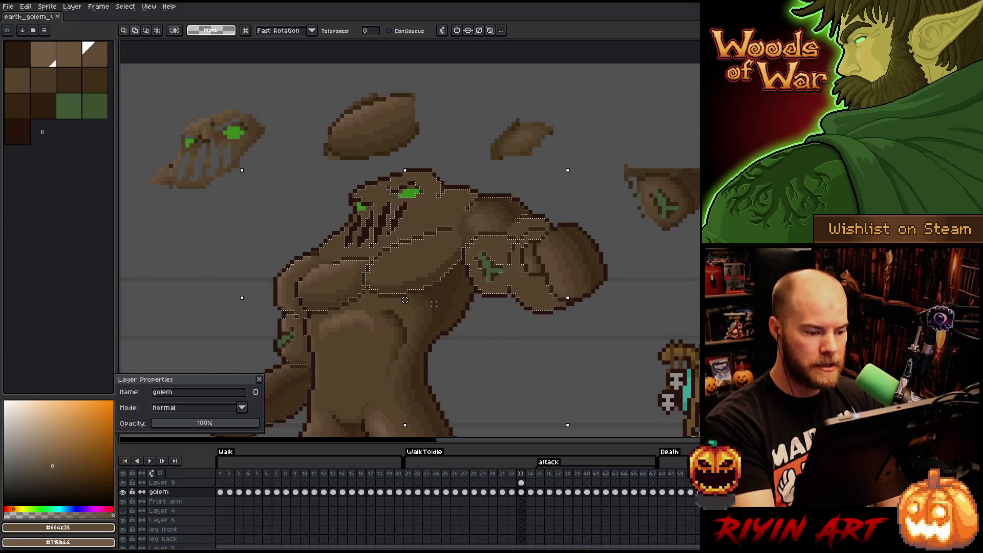
{"action": "left_click", "coordinate": [438, 358], "text": "shift"}
{"action": "key", "text": "ctrl+h"}
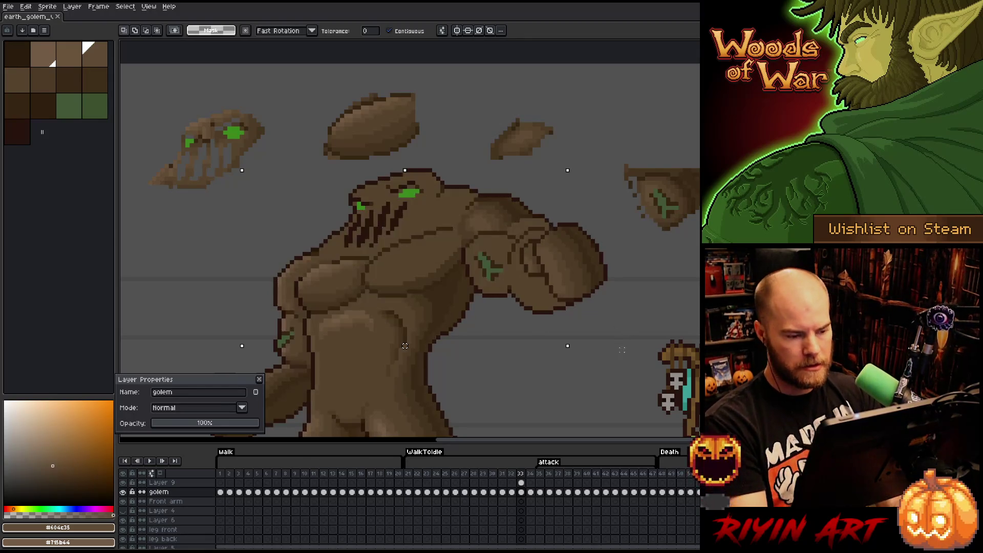
Paint lighter highlight pixels on the fist on Layer 9
{"action": "left_click", "coordinate": [521, 482]}
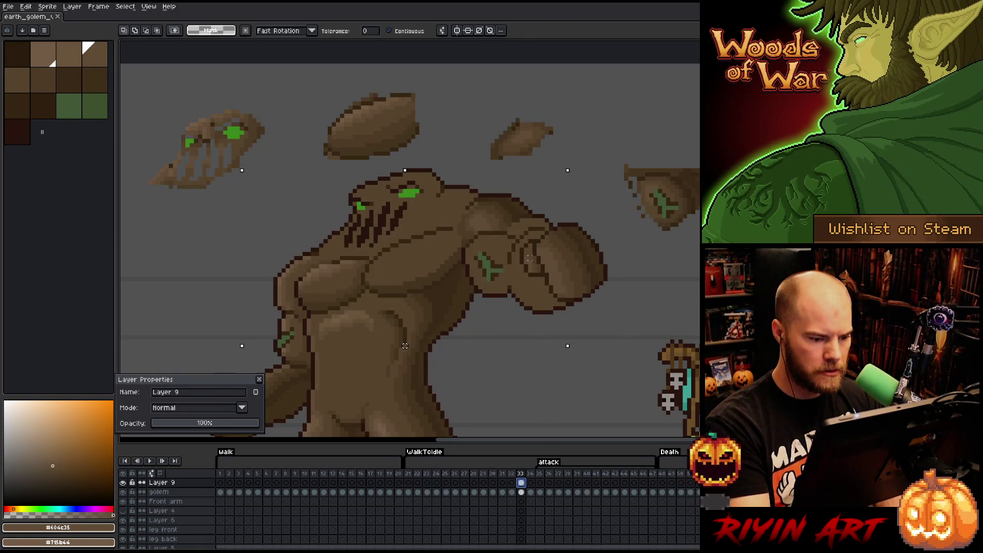
{"action": "key", "text": "b"}
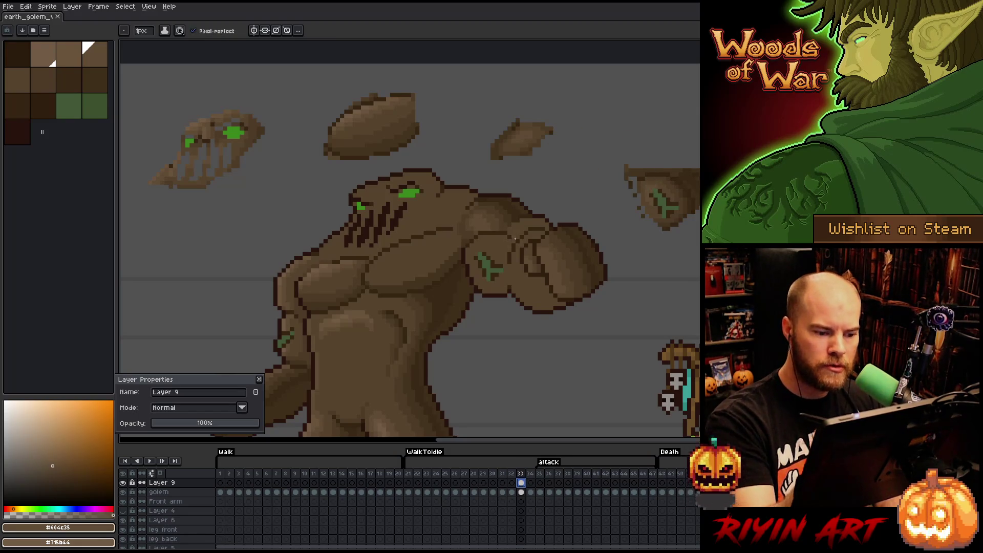
{"action": "left_click_drag", "start_coordinate": [472, 260], "coordinate": [477, 259]}
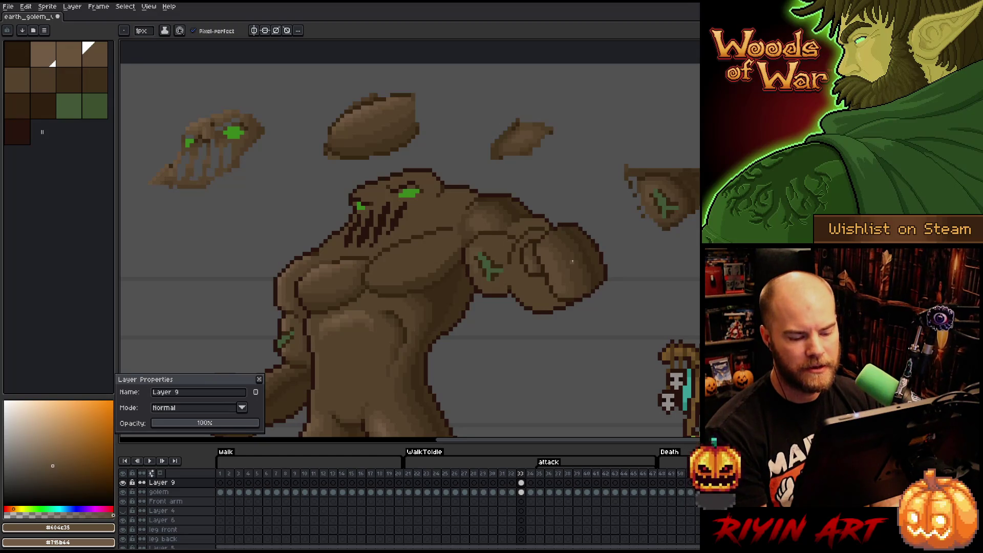
Save, reframe the golem, sample #44331f from its shoulder, and save again
{"action": "key", "text": "v"}
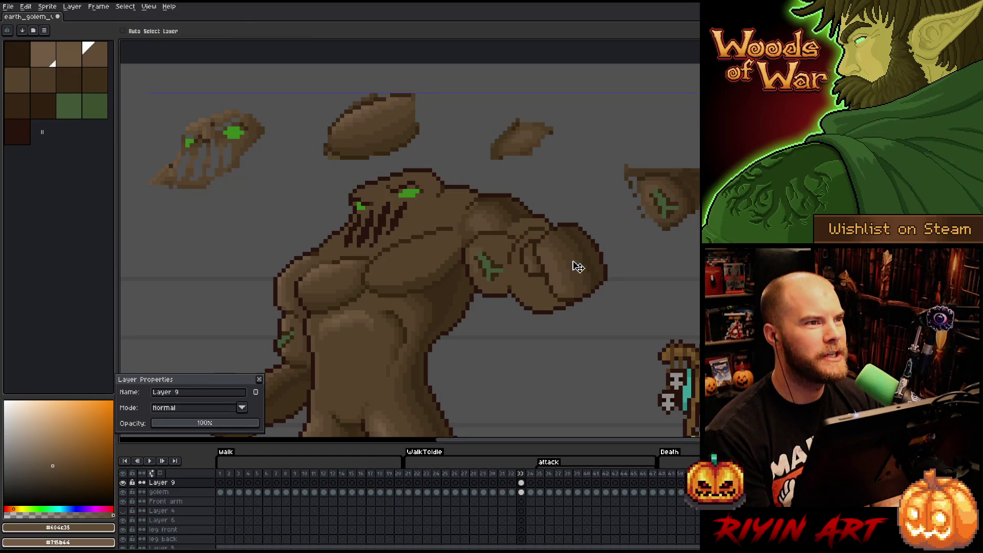
{"action": "key", "text": "b"}
{"action": "key", "text": "ctrl+s"}
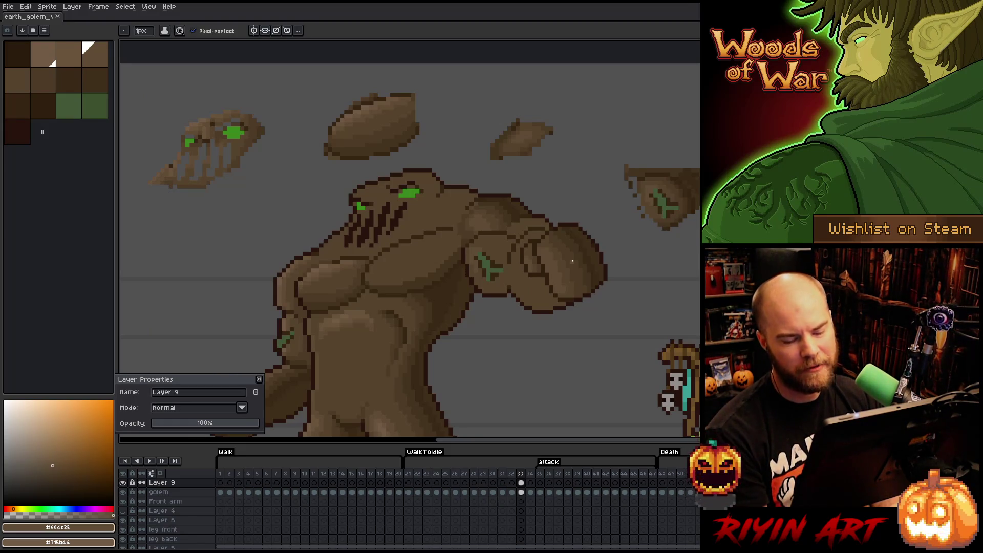
{"action": "mouse_move", "coordinate": [572, 262]}
{"action": "left_mouse_down"}
{"action": "mouse_move", "coordinate": [520, 299]}
{"action": "mouse_move", "coordinate": [472, 287]}
{"action": "left_mouse_up"}
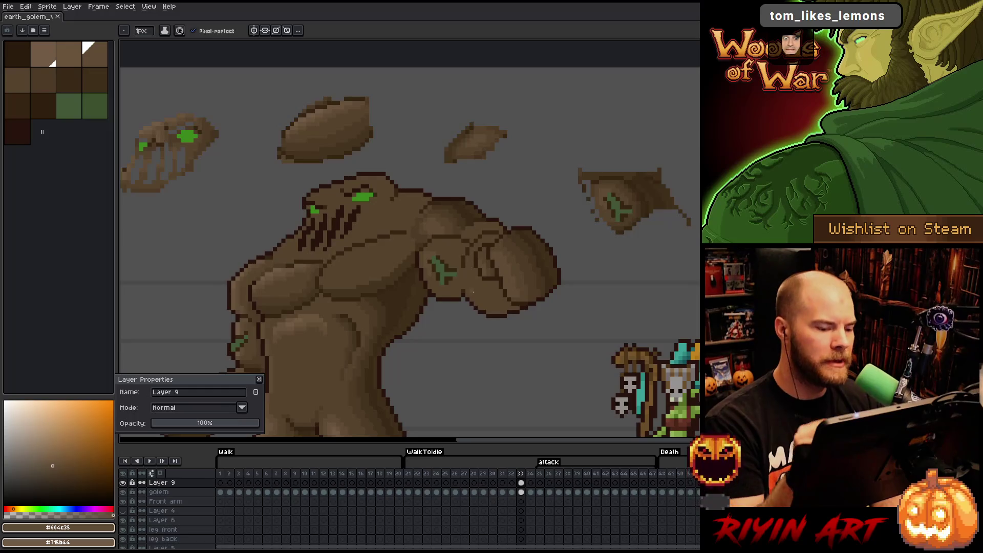
{"action": "left_click_drag", "start_coordinate": [478, 272], "coordinate": [499, 262]}
{"action": "left_click", "coordinate": [458, 193], "text": "alt"}
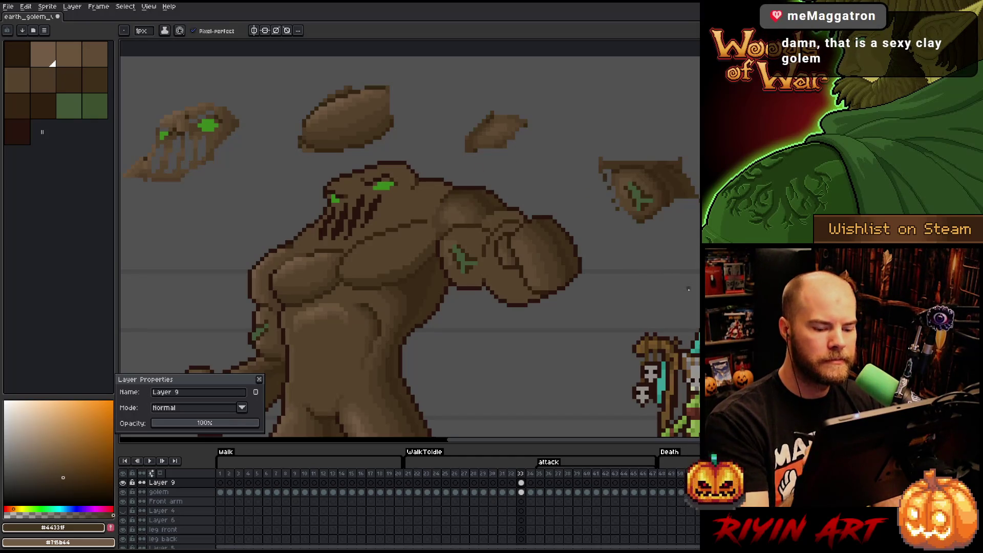
{"action": "key", "text": "ctrl+s"}
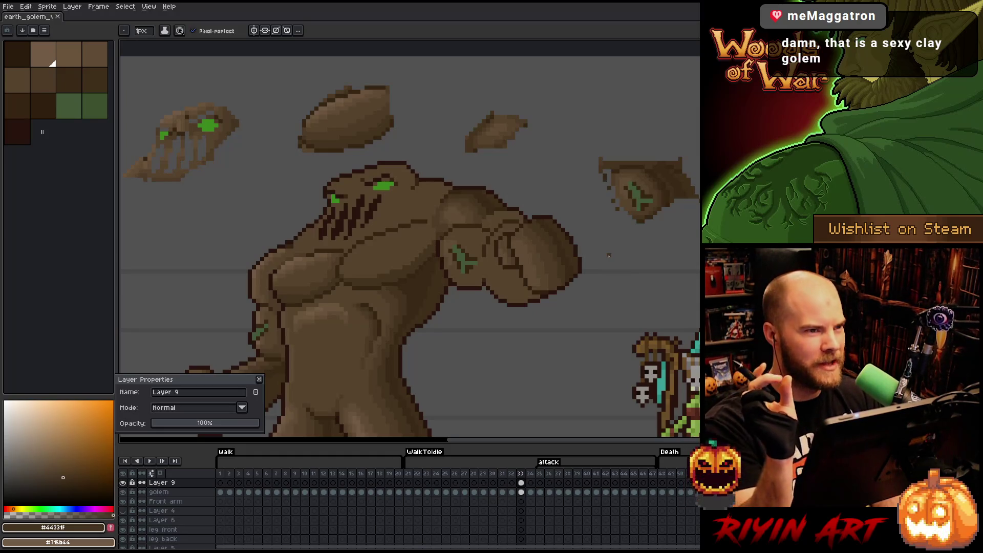
{"action": "mouse_move", "coordinate": [609, 256]}
{"action": "left_mouse_down"}
{"action": "mouse_move", "coordinate": [561, 287]}
{"action": "mouse_move", "coordinate": [522, 224]}
{"action": "left_mouse_up"}
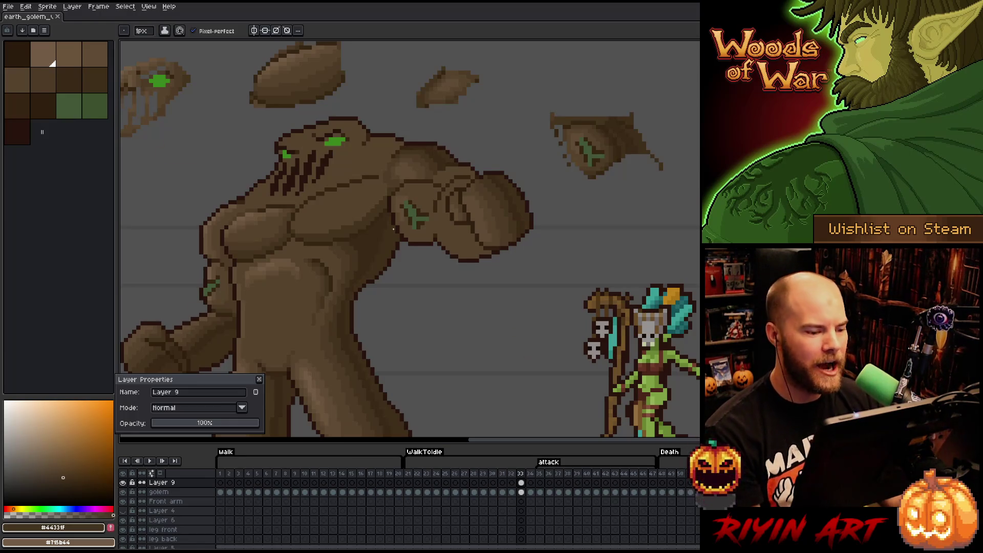
Play from WalkToIdle frame 21 and stop on attack frame 33
{"action": "scroll", "coordinate": [393, 229], "scroll_direction": "down", "scroll_amount": 3}
{"action": "scroll", "coordinate": [465, 250], "scroll_direction": "up", "scroll_amount": 2}
{"action": "scroll", "coordinate": [368, 335], "scroll_direction": "up", "scroll_amount": 1}
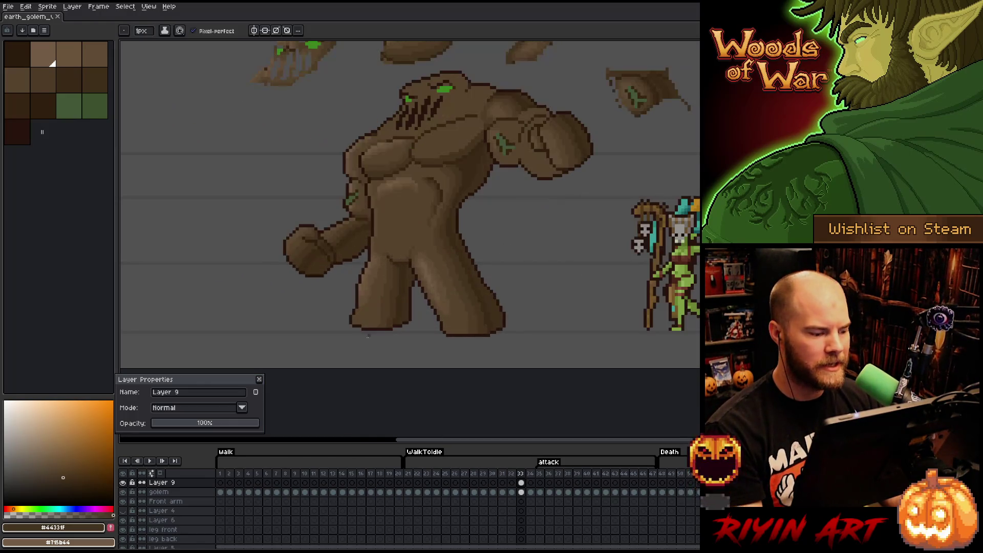
{"action": "left_click", "coordinate": [259, 379]}
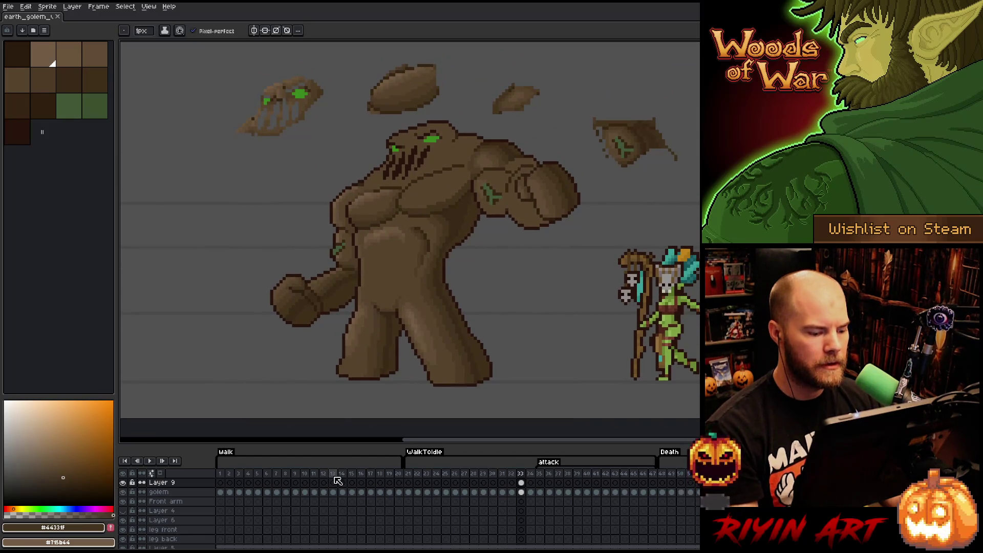
{"action": "left_click", "coordinate": [409, 474]}
{"action": "key", "text": "Return"}
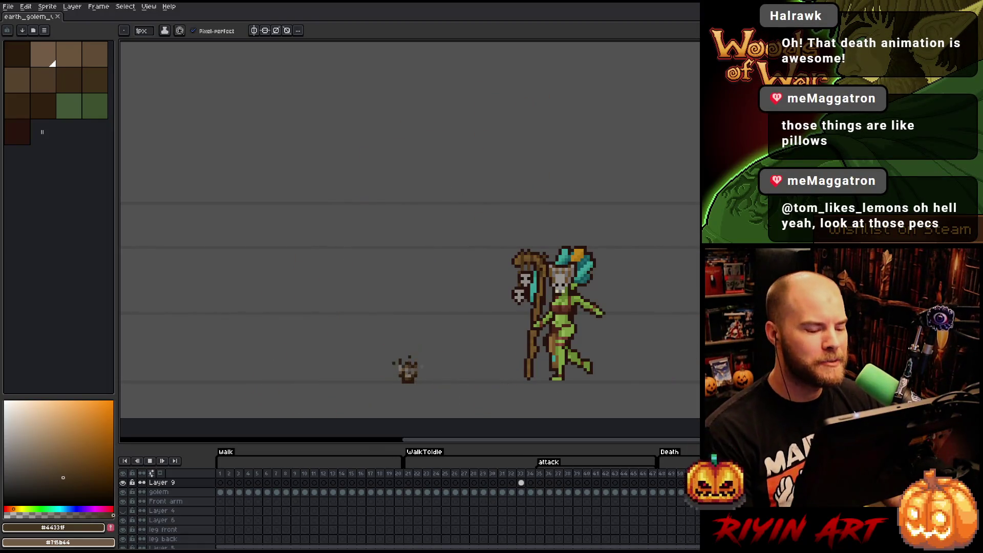
{"action": "left_click", "coordinate": [521, 473]}
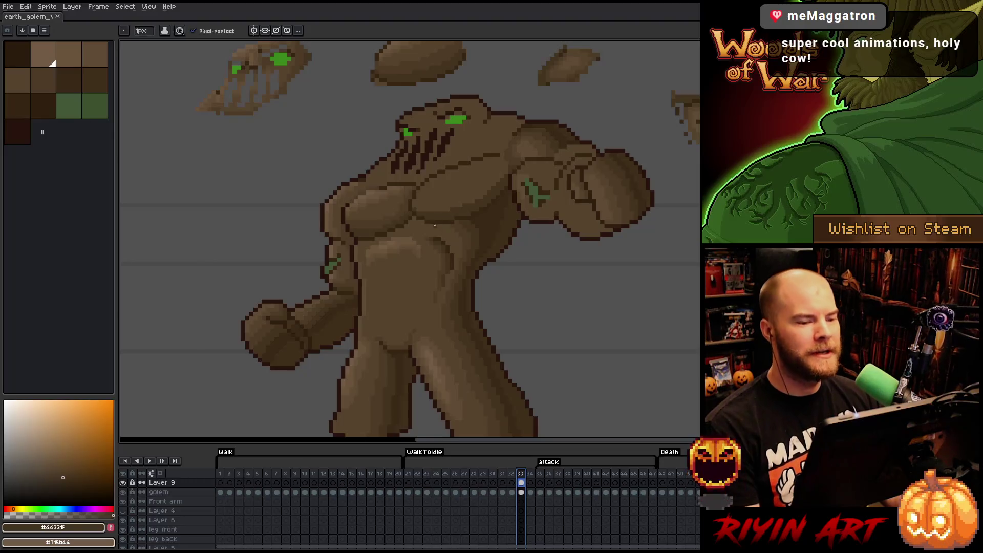
Step back to frame 32 and replay the attack animation
{"action": "scroll", "coordinate": [454, 242], "scroll_direction": "up", "scroll_amount": 1}
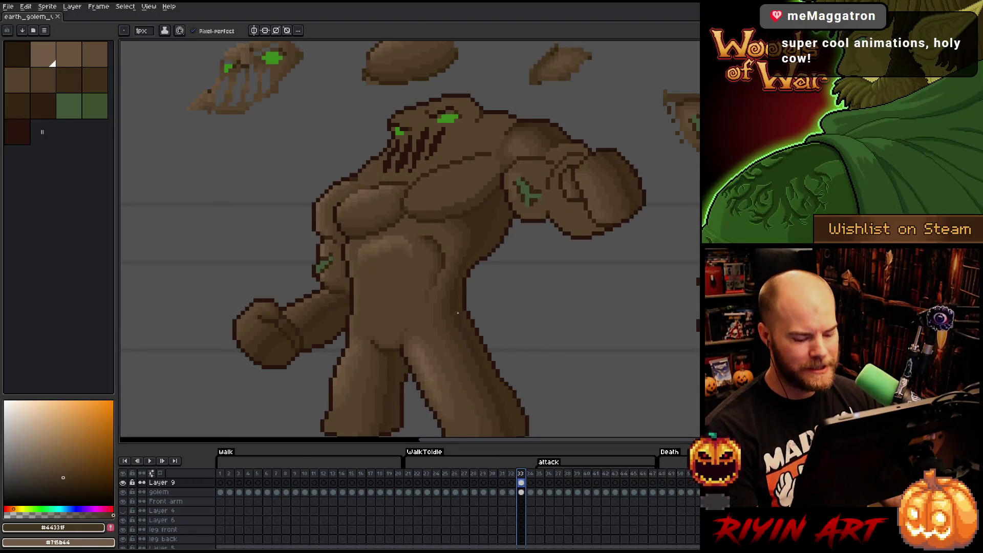
{"action": "key", "text": "Left"}
{"action": "scroll", "coordinate": [416, 199], "scroll_direction": "up", "scroll_amount": 2}
{"action": "scroll", "coordinate": [417, 198], "scroll_direction": "down", "scroll_amount": 2}
{"action": "scroll", "coordinate": [421, 200], "scroll_direction": "up", "scroll_amount": 1}
{"action": "scroll", "coordinate": [424, 198], "scroll_direction": "down", "scroll_amount": 1}
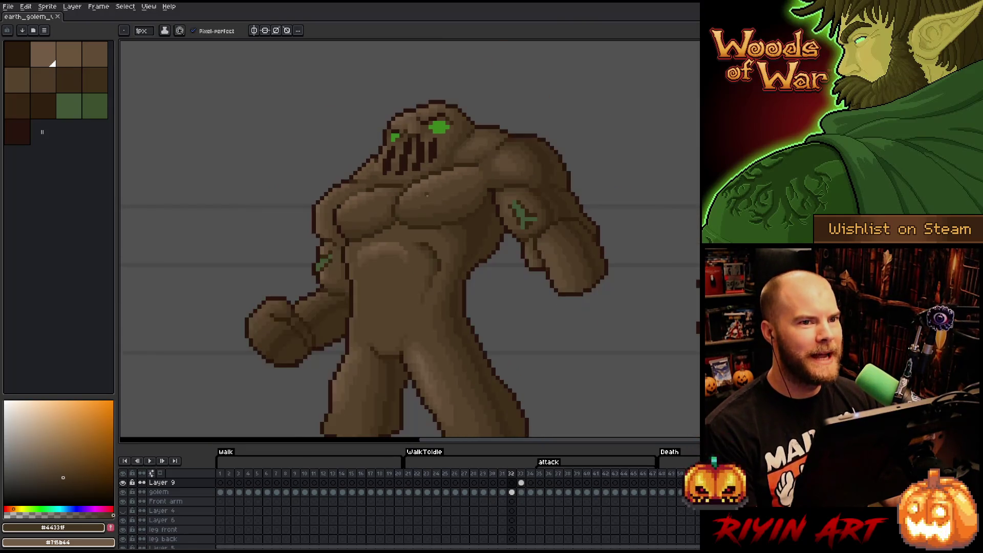
{"action": "scroll", "coordinate": [428, 195], "scroll_direction": "up", "scroll_amount": 1}
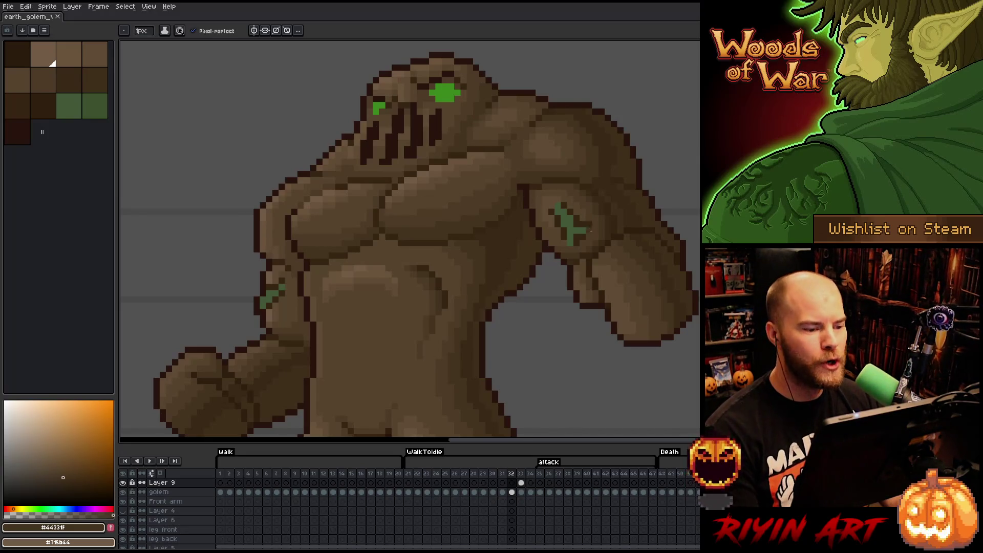
{"action": "key", "text": "Return"}
{"action": "scroll", "coordinate": [562, 341], "scroll_direction": "down", "scroll_amount": 3}
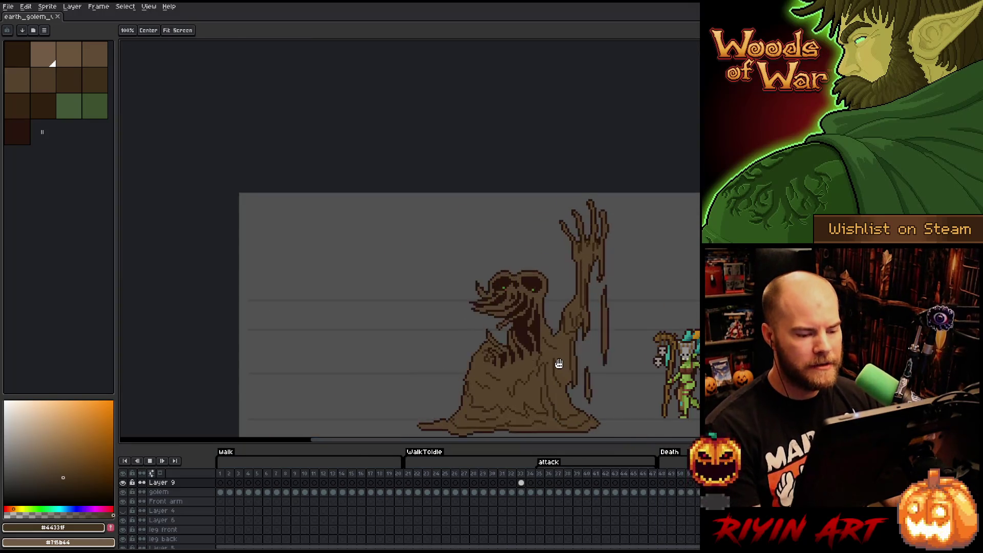
{"action": "left_click_drag", "start_coordinate": [558, 364], "coordinate": [517, 310]}
Review from walk frame 5 through the death animation, stopping on frame 33
{"action": "left_click", "coordinate": [254, 476]}
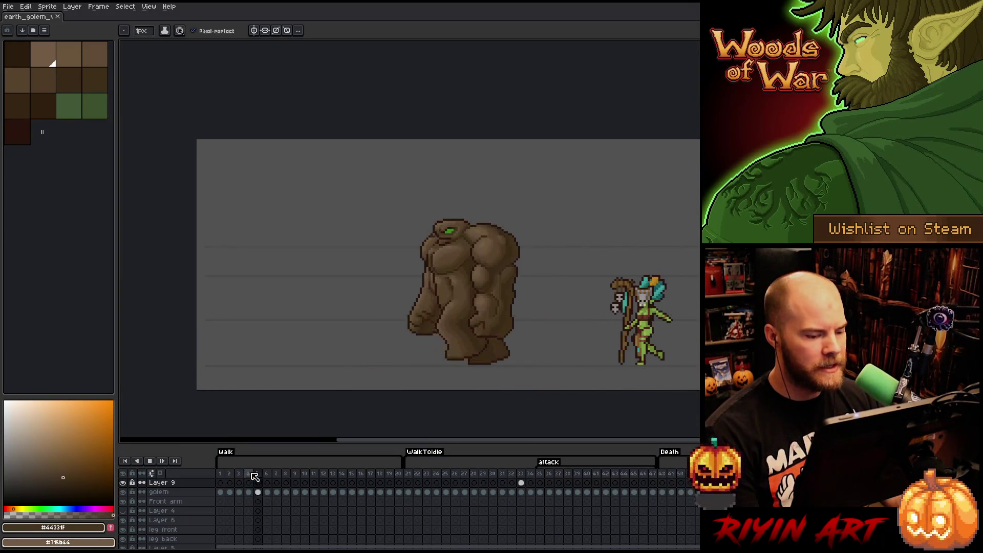
{"action": "scroll", "coordinate": [498, 304], "scroll_direction": "up", "scroll_amount": 1}
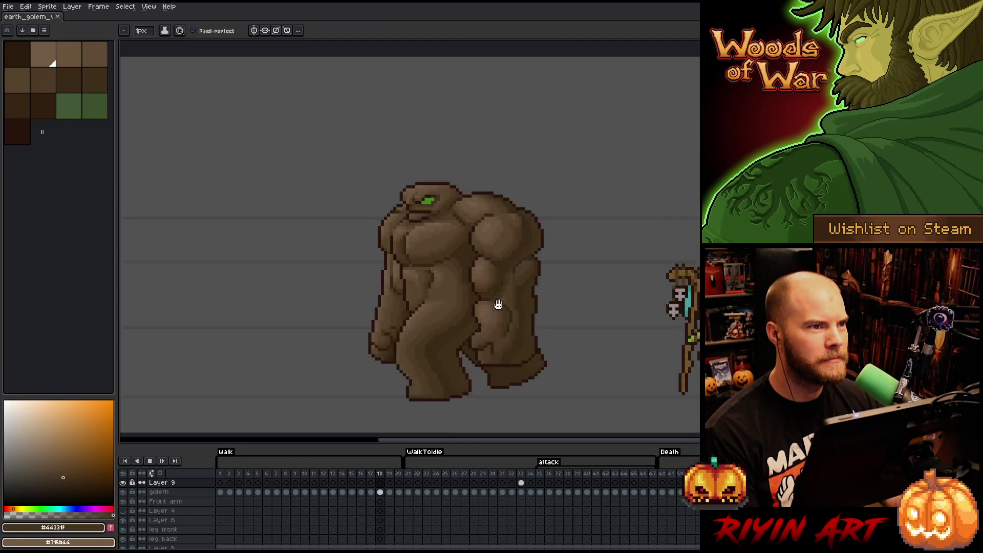
{"action": "scroll", "coordinate": [498, 304], "scroll_direction": "up", "scroll_amount": 1}
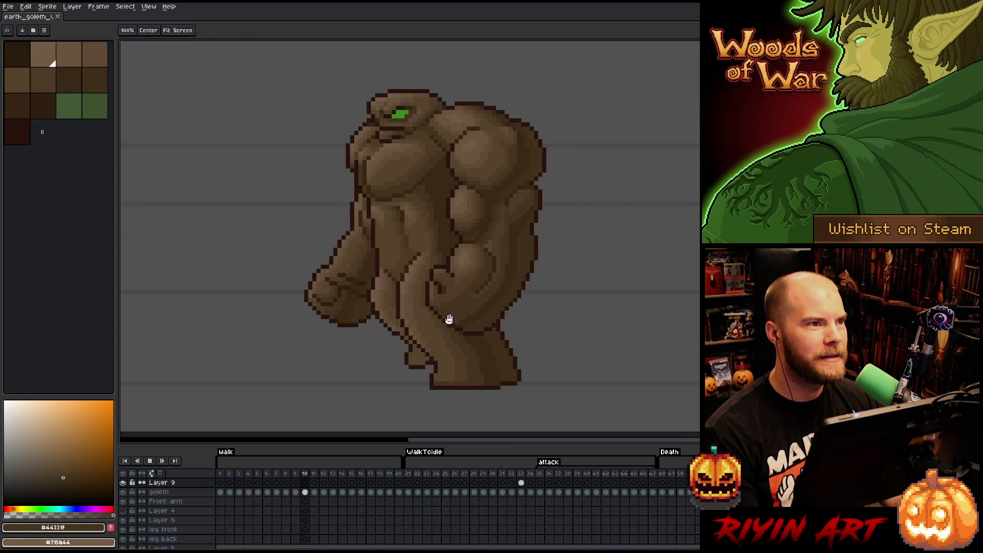
{"action": "left_click", "coordinate": [409, 475]}
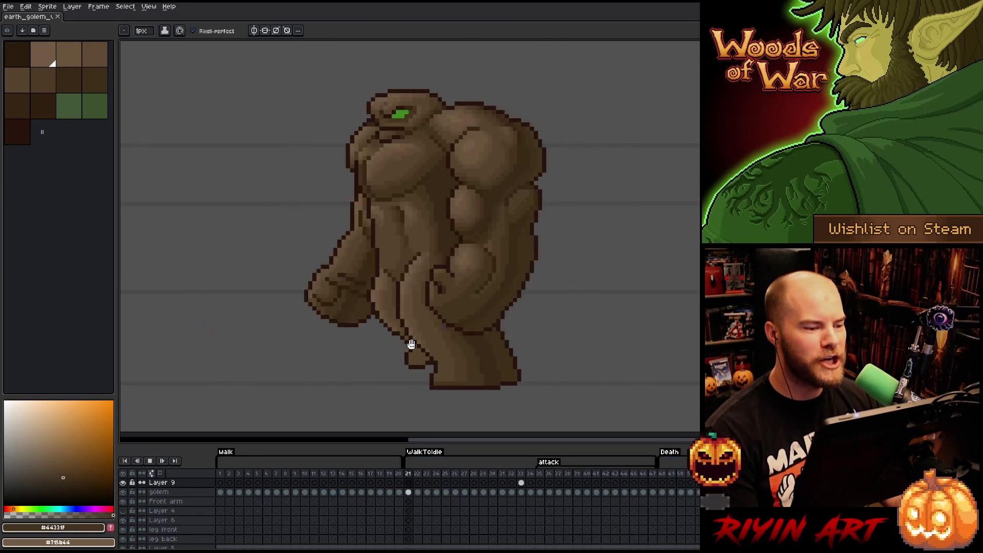
{"action": "left_click", "coordinate": [666, 475]}
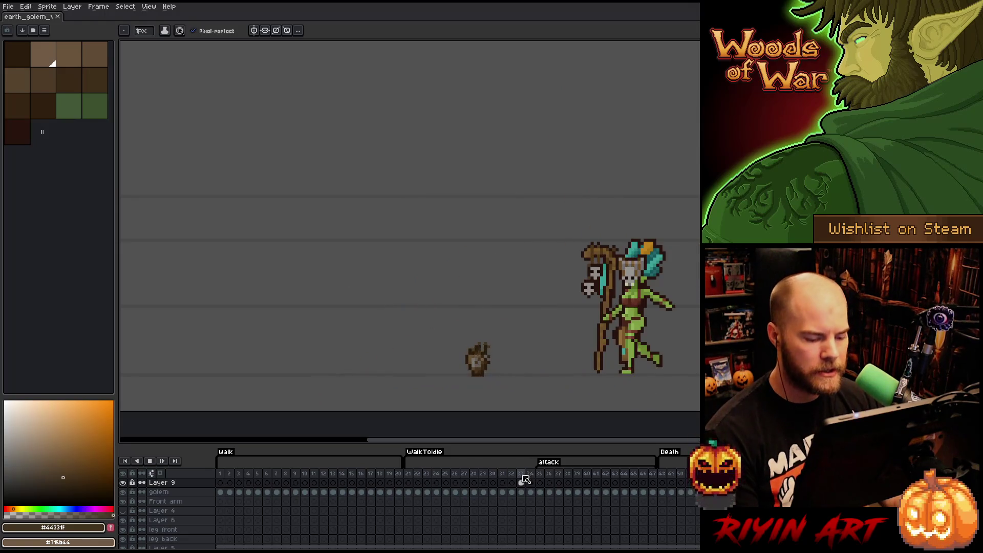
{"action": "left_click", "coordinate": [522, 473]}
Select the Layer 9 cel on frame 33 and zoom onto the golem's head, chest and floating rocks
{"action": "scroll", "coordinate": [462, 200], "scroll_direction": "up", "scroll_amount": 1}
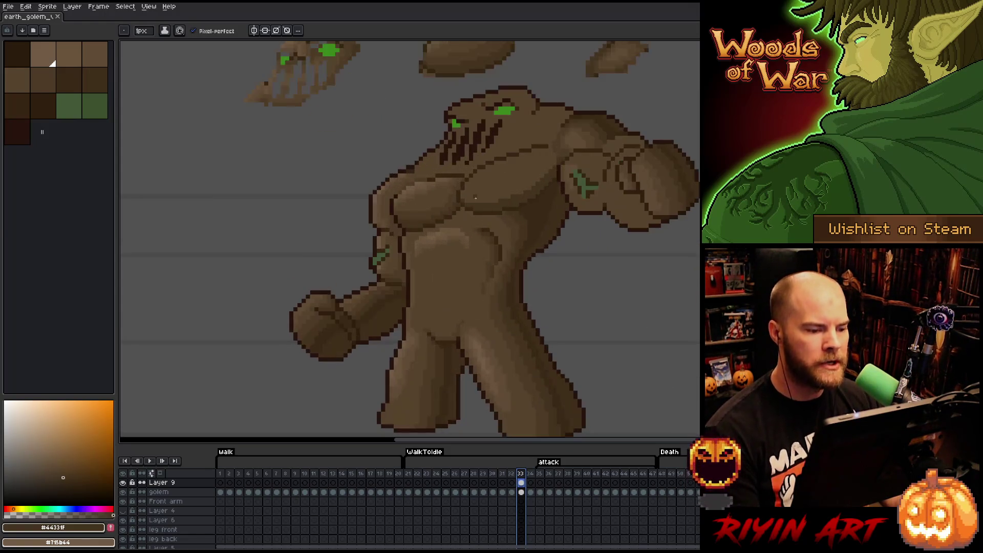
{"action": "scroll", "coordinate": [476, 198], "scroll_direction": "up", "scroll_amount": 1}
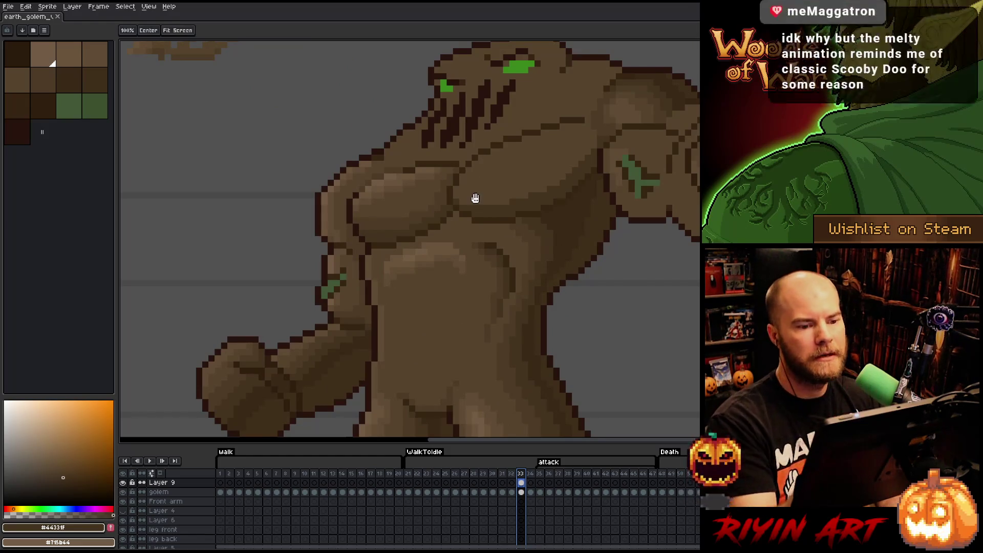
{"action": "scroll", "coordinate": [560, 340], "scroll_direction": "down", "scroll_amount": 1}
{"action": "scroll", "coordinate": [461, 205], "scroll_direction": "up", "scroll_amount": 1}
{"action": "scroll", "coordinate": [437, 235], "scroll_direction": "down", "scroll_amount": 3}
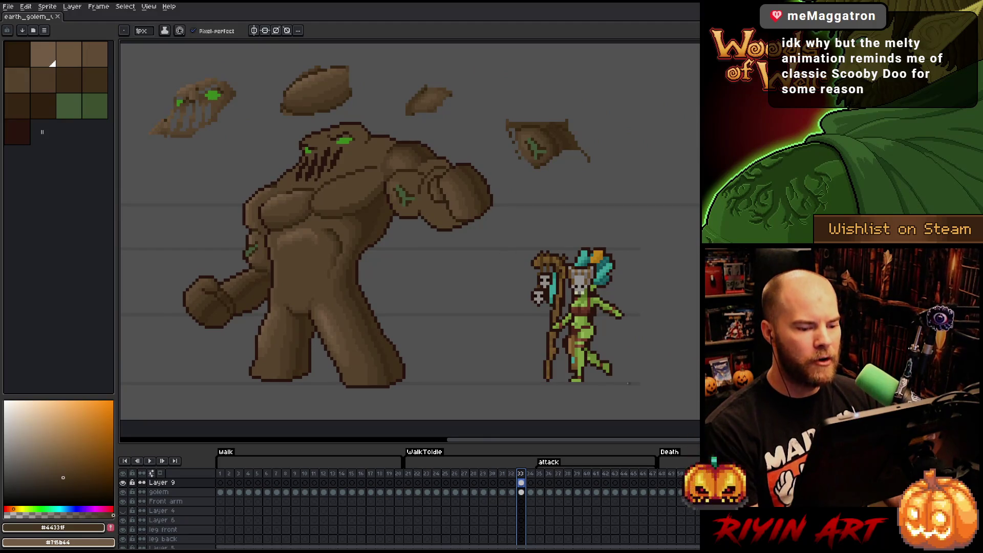
{"action": "key", "text": "space"}
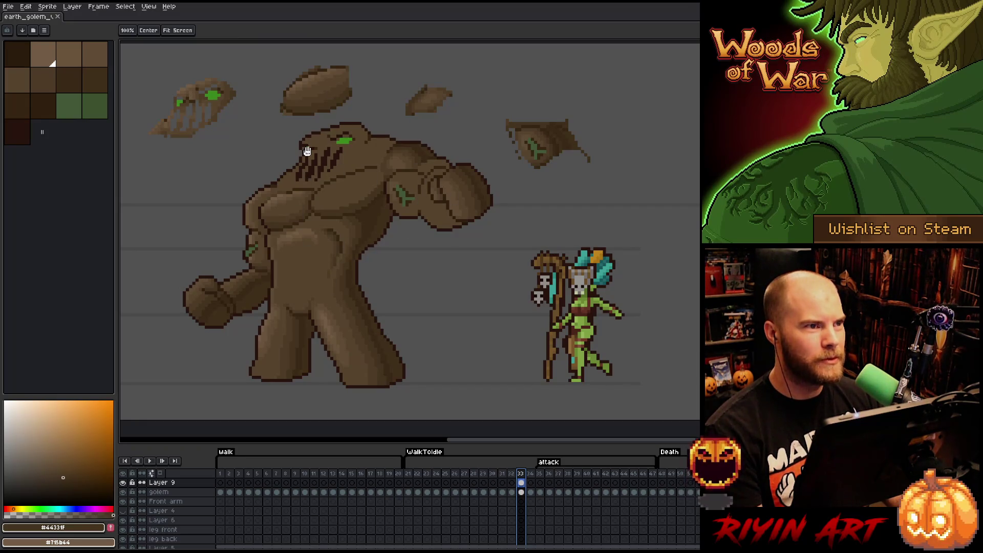
{"action": "mouse_move", "coordinate": [314, 300]}
{"action": "left_mouse_down"}
{"action": "mouse_move", "coordinate": [451, 287]}
{"action": "mouse_move", "coordinate": [437, 261]}
{"action": "left_mouse_up"}
{"action": "left_click", "coordinate": [521, 483]}
{"action": "scroll", "coordinate": [487, 187], "scroll_direction": "up", "scroll_amount": 1}
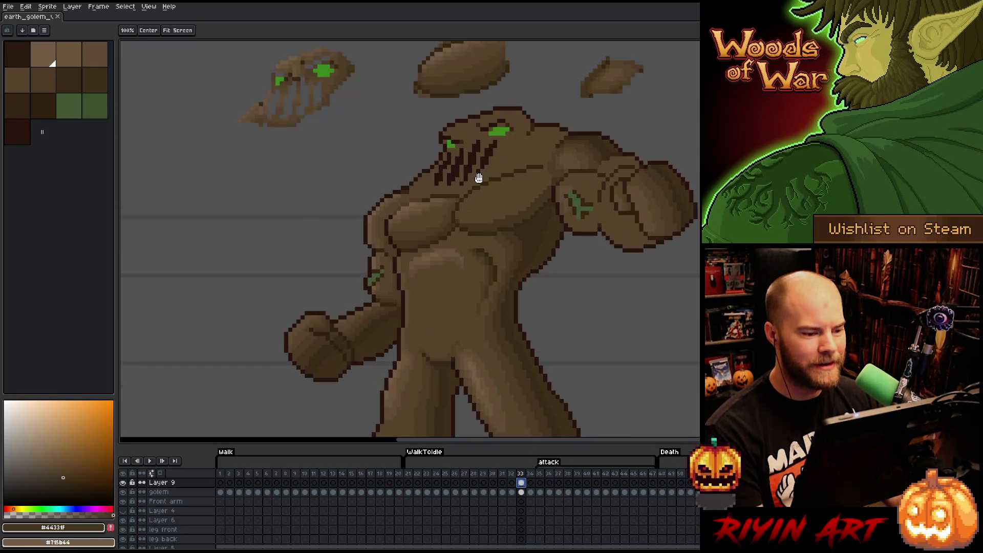
{"action": "left_click_drag", "start_coordinate": [476, 176], "coordinate": [485, 250]}
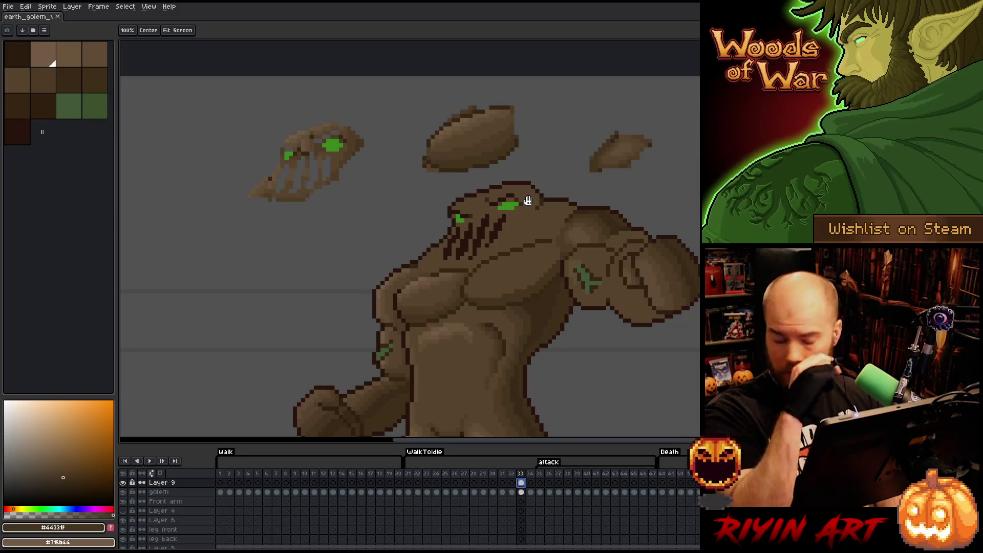
With the 1px Pencil, shade the chest using dark and mid browns sampled from the golem
{"action": "key", "text": "b"}
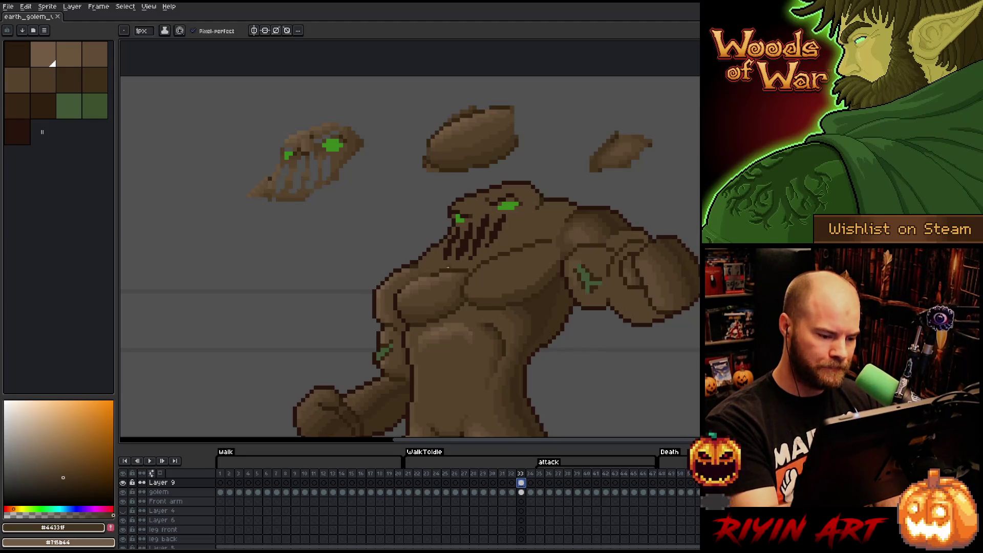
{"action": "left_click", "coordinate": [453, 299], "text": "alt"}
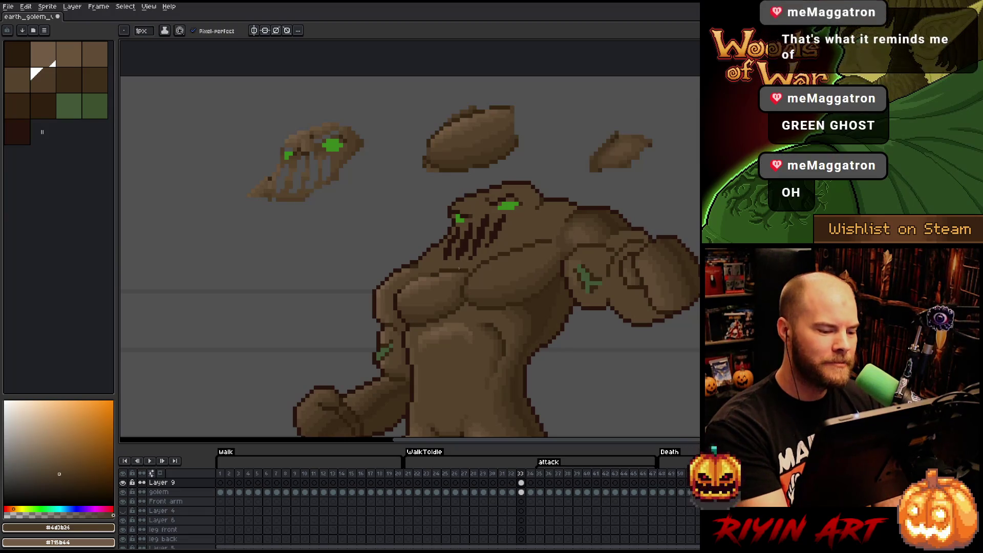
{"action": "key", "text": "i"}
{"action": "left_click", "coordinate": [439, 276]}
{"action": "key", "text": "b"}
{"action": "scroll", "coordinate": [549, 307], "scroll_direction": "left", "scroll_amount": 2}
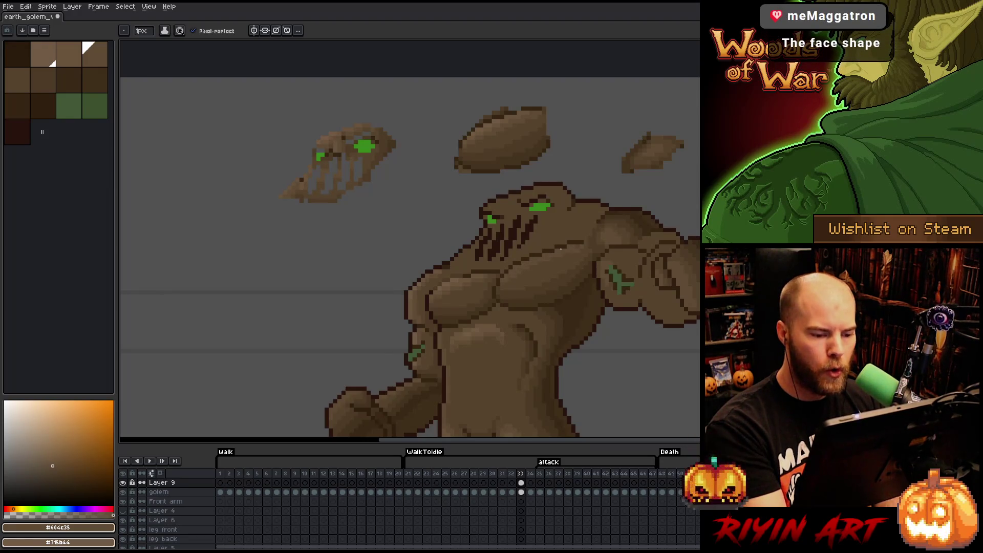
Shade the shoulder with darker, lighter and mid browns, then flip to frame 32 to compare
{"action": "left_click", "coordinate": [546, 249], "text": "alt"}
{"action": "left_click", "coordinate": [500, 122], "text": "alt"}
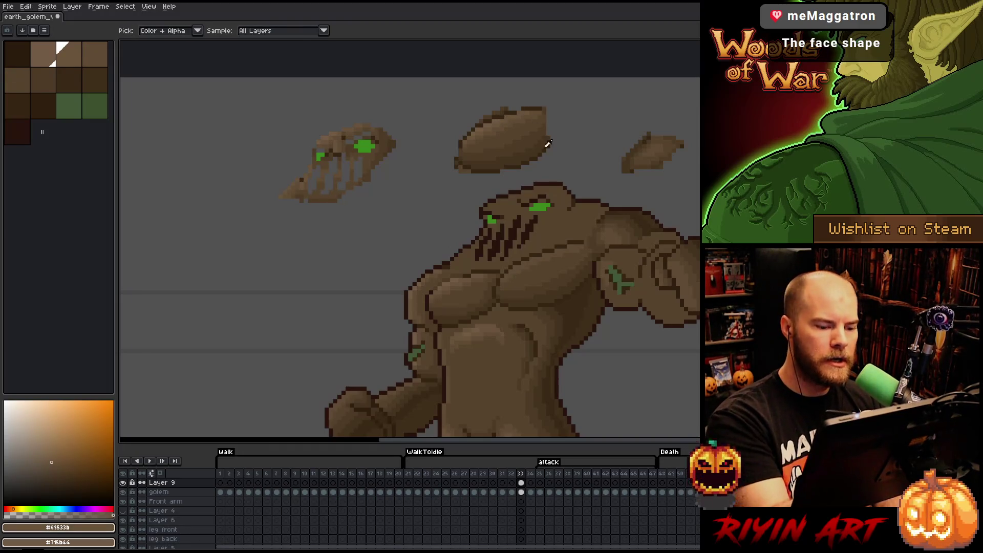
{"action": "left_click", "coordinate": [527, 267], "text": "alt"}
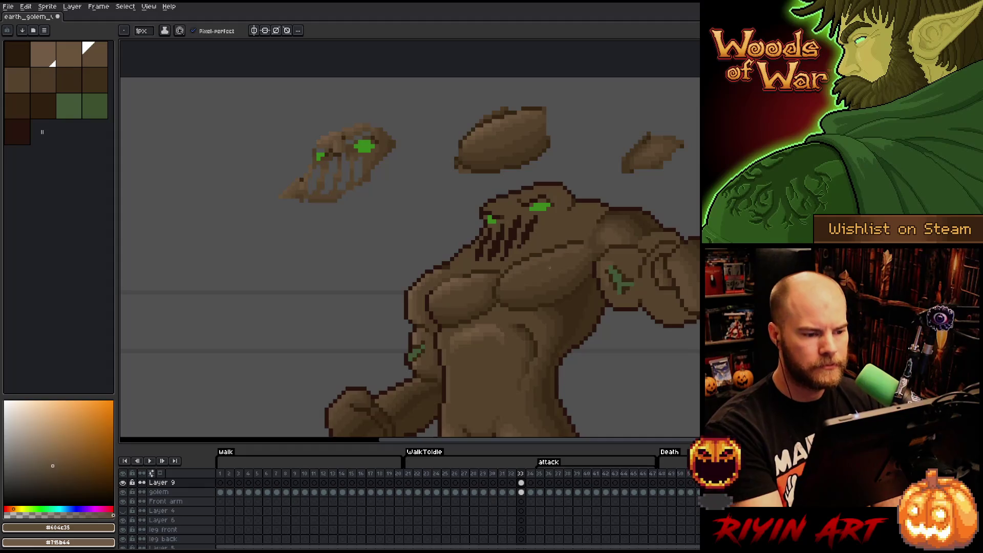
{"action": "left_click", "coordinate": [493, 127], "text": "alt"}
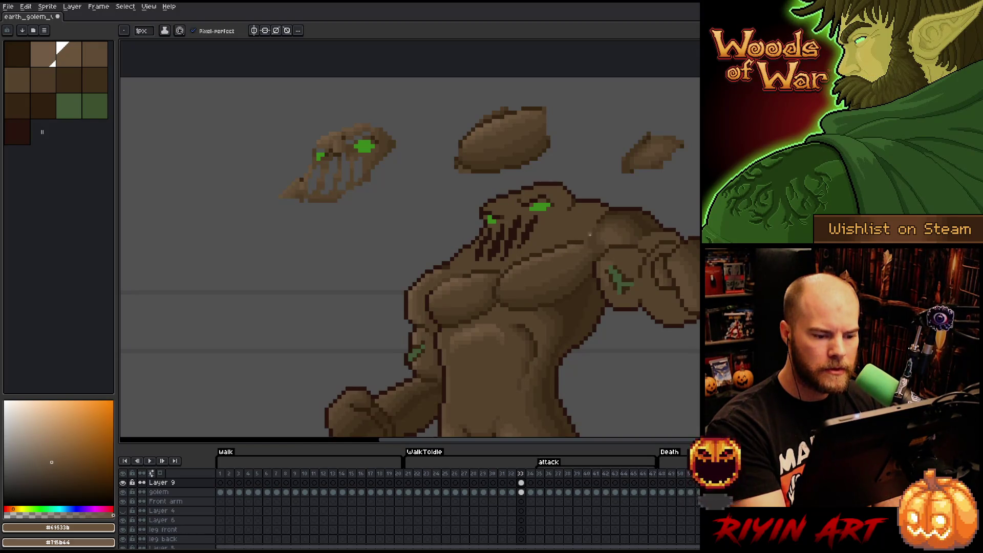
{"action": "left_click", "coordinate": [576, 244], "text": "alt"}
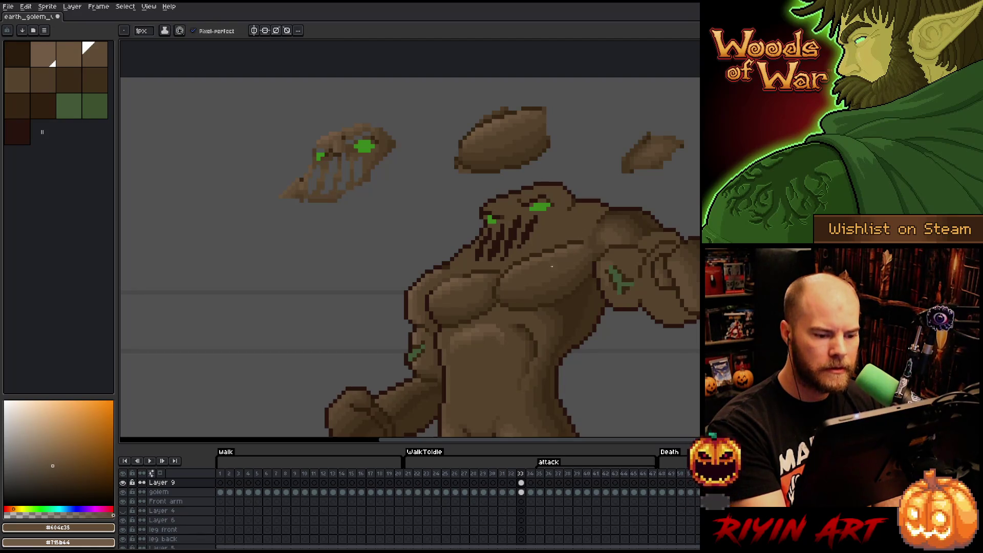
{"action": "key", "text": "Left"}
Flip back and forth between frames 32 and 33 to compare poses, ending on frame 33
{"action": "key", "text": "Right"}
{"action": "key", "text": "Left"}
{"action": "key", "text": "Right"}
{"action": "key", "text": "Left"}
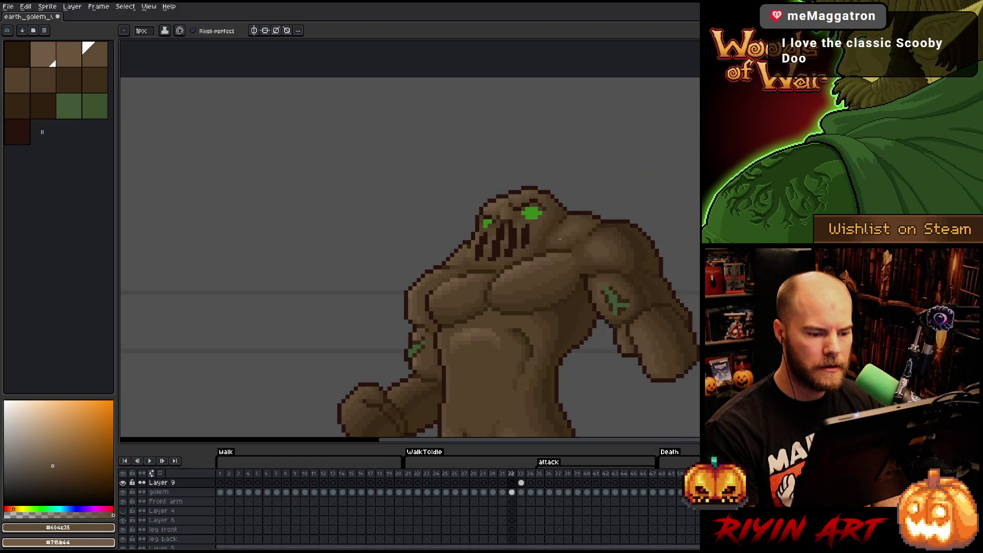
{"action": "key", "text": "Right"}
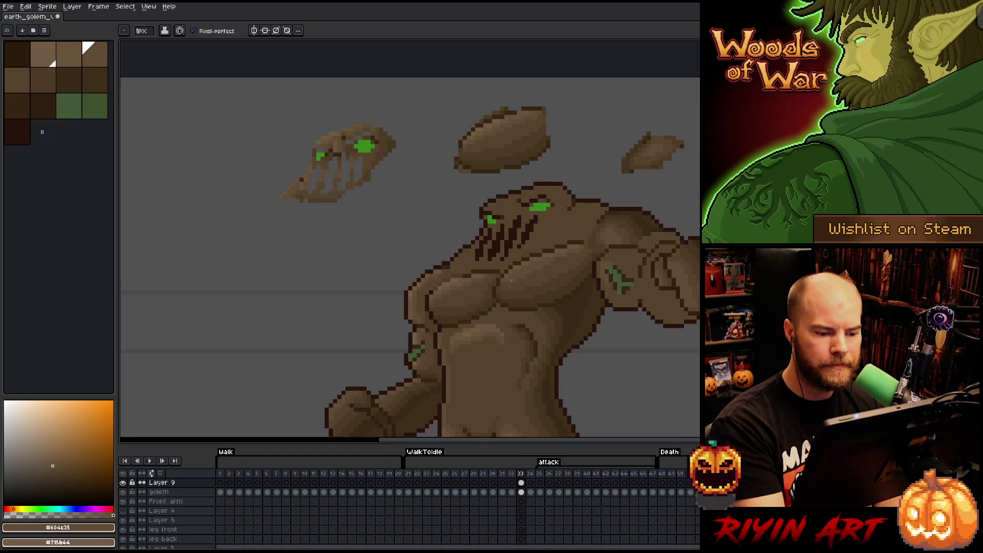
Shade the chest with darker, lighter and mid browns sampled from the golem and rock, then save
{"action": "left_click", "coordinate": [533, 271], "text": "alt"}
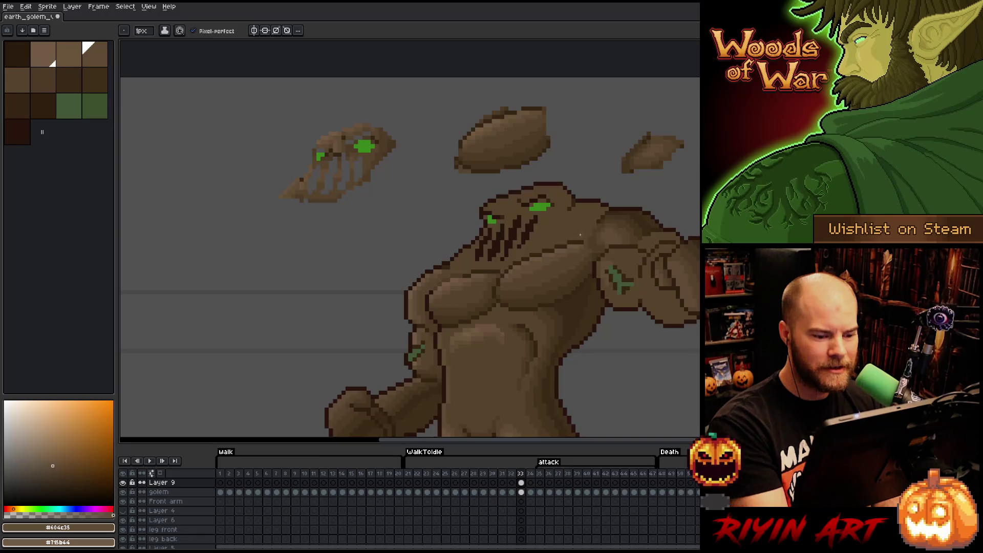
{"action": "left_click", "coordinate": [547, 251], "text": "alt"}
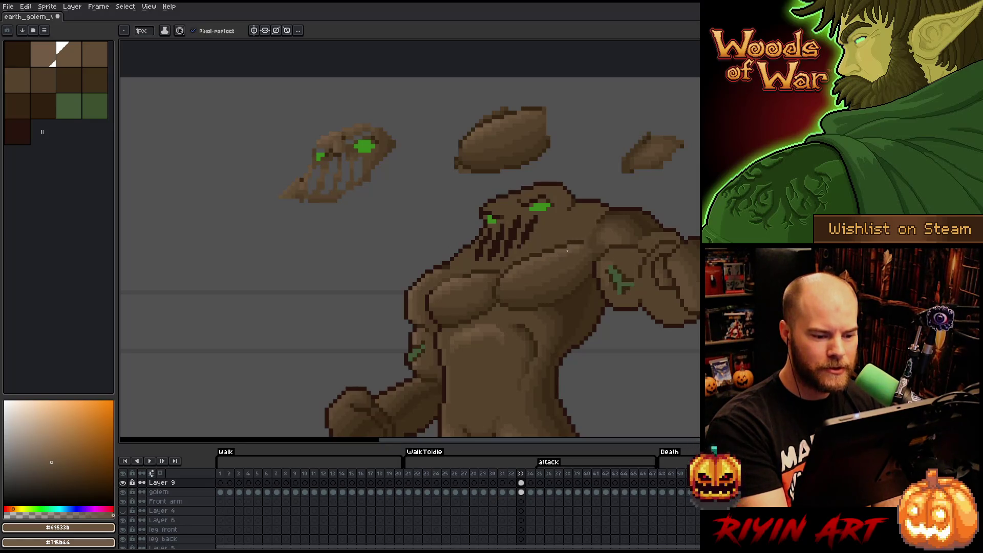
{"action": "left_click", "coordinate": [580, 246], "text": "alt"}
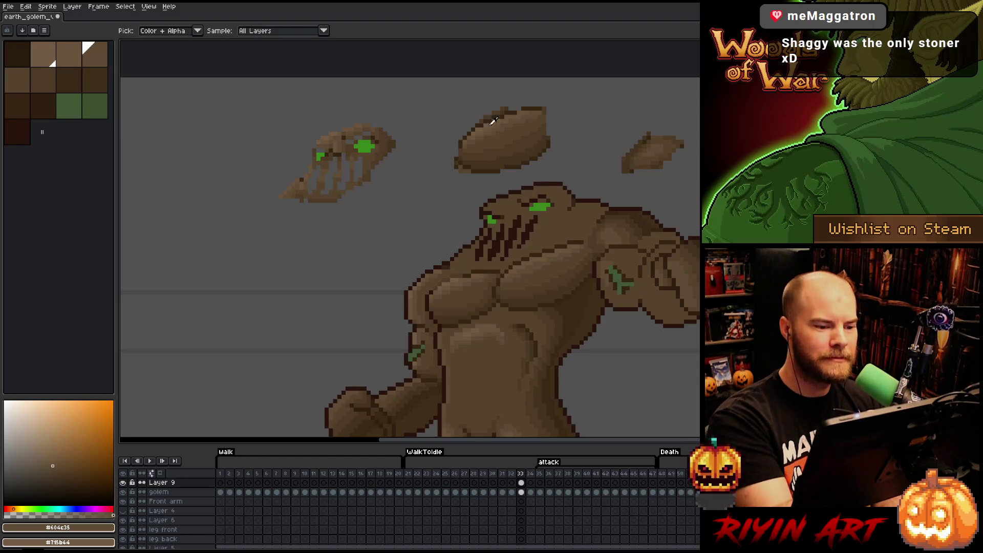
{"action": "left_click", "coordinate": [511, 271], "text": "alt"}
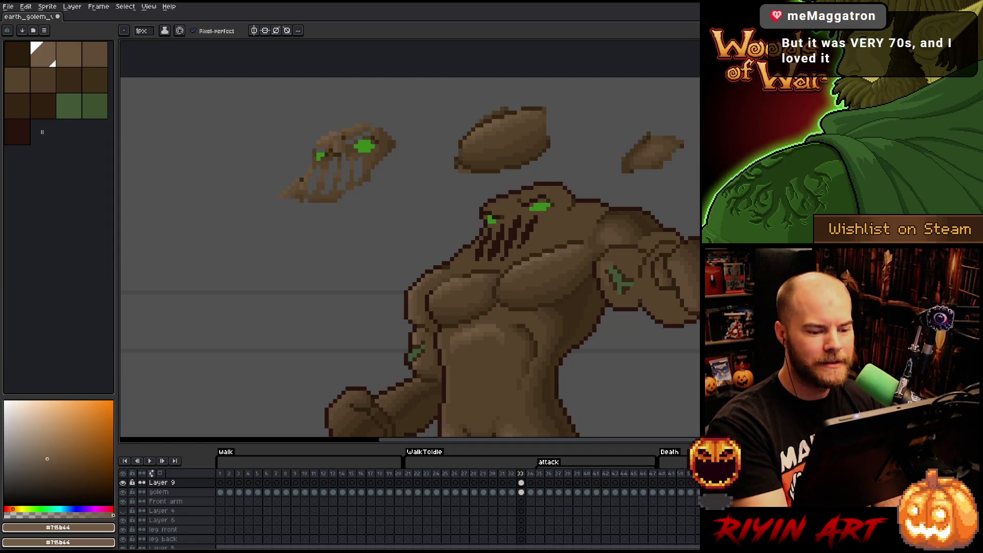
{"action": "left_click", "coordinate": [552, 253], "text": "alt"}
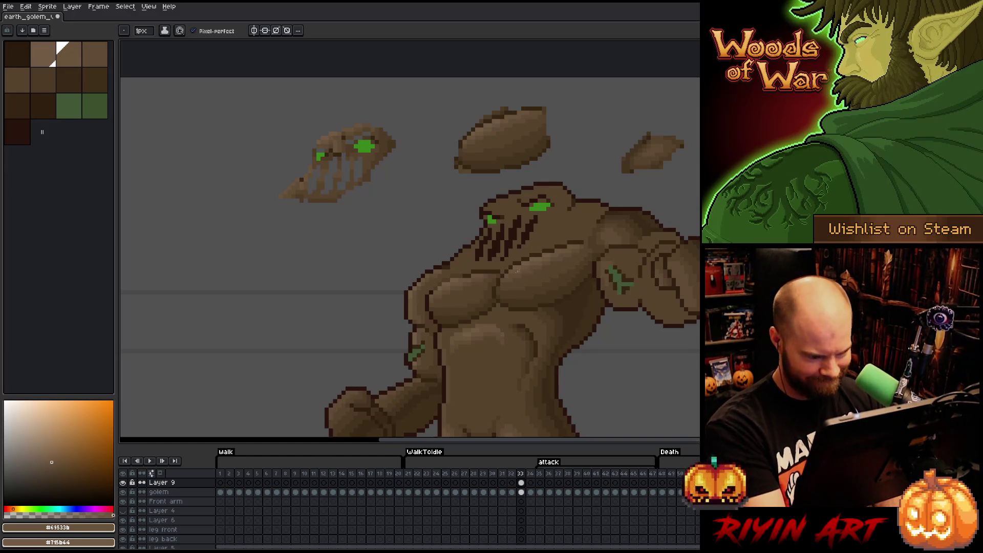
{"action": "left_click", "coordinate": [520, 271], "text": "alt"}
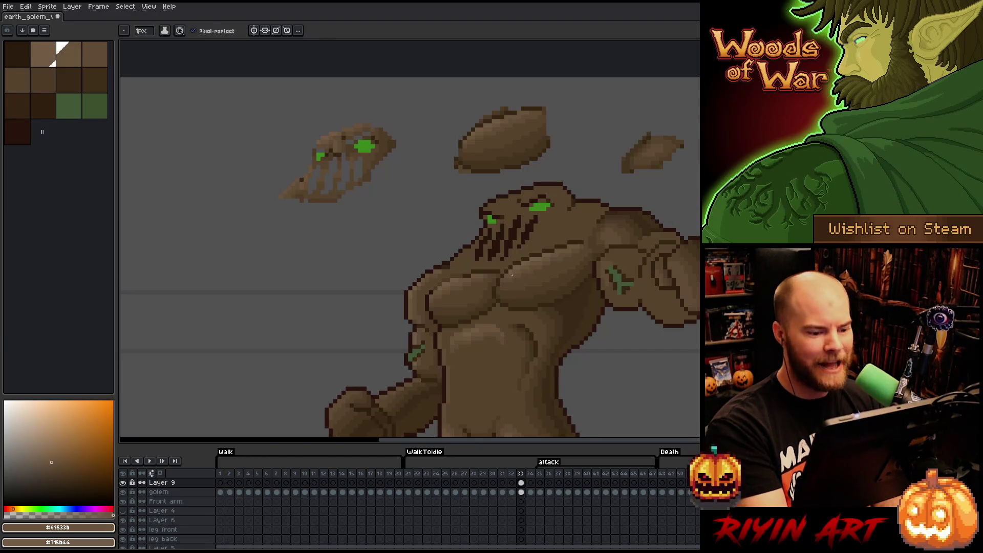
{"action": "key", "text": "ctrl+s"}
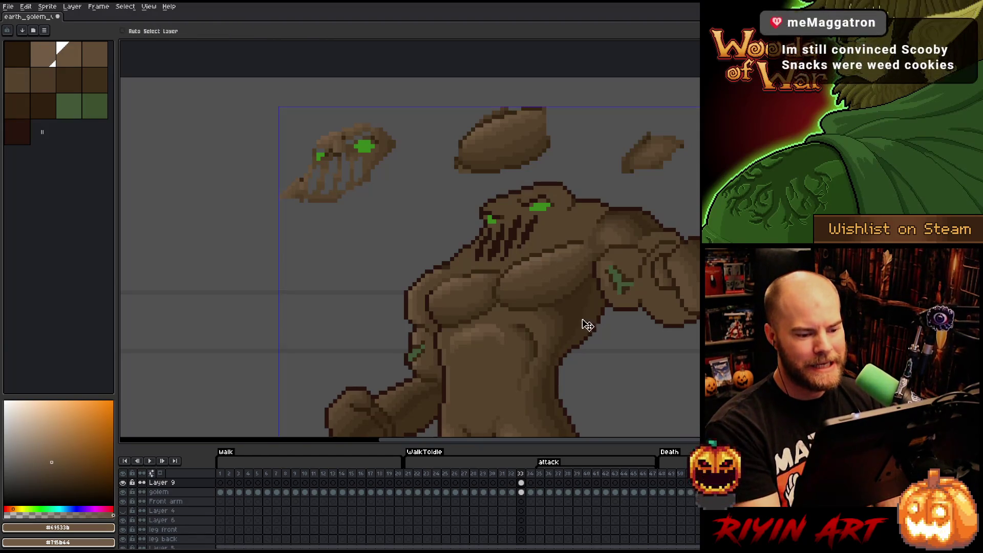
Re-centre the golem, pick the darkest outline and dark browns, and save the sprite
{"action": "mouse_move", "coordinate": [567, 330]}
{"action": "left_mouse_down"}
{"action": "mouse_move", "coordinate": [556, 312]}
{"action": "mouse_move", "coordinate": [567, 320]}
{"action": "mouse_move", "coordinate": [527, 307]}
{"action": "left_mouse_up"}
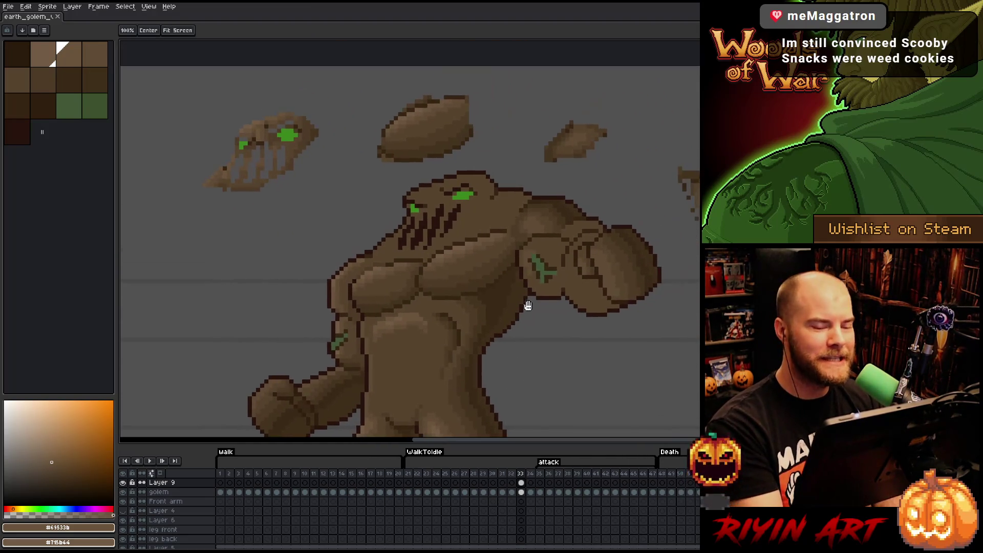
{"action": "left_click", "coordinate": [574, 132], "text": "alt"}
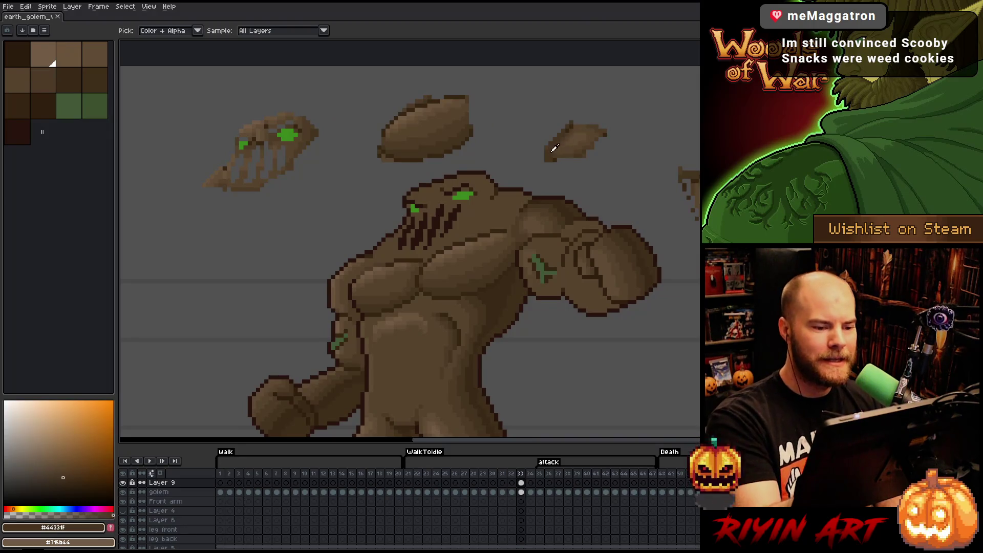
{"action": "left_click", "coordinate": [593, 143], "text": "alt"}
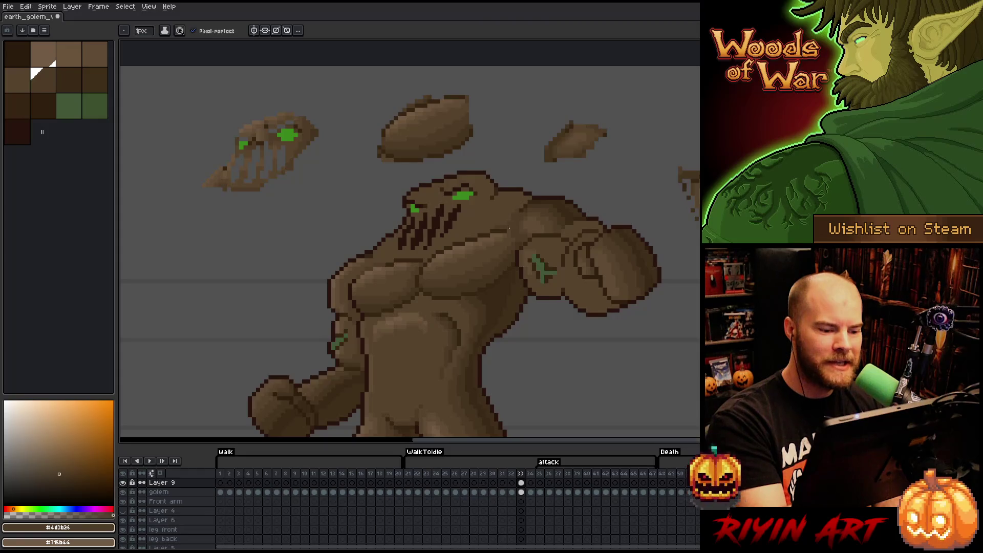
{"action": "key", "text": "ctrl+s"}
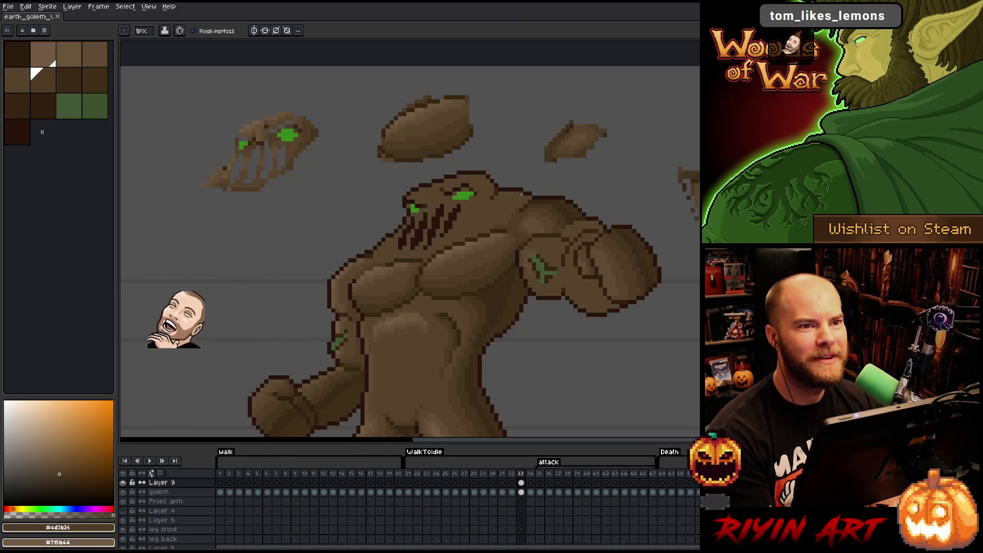
Paint a shading pixel, then sample browns from the body until the mid-brown #604c35 is active
{"action": "left_click", "coordinate": [511, 219]}
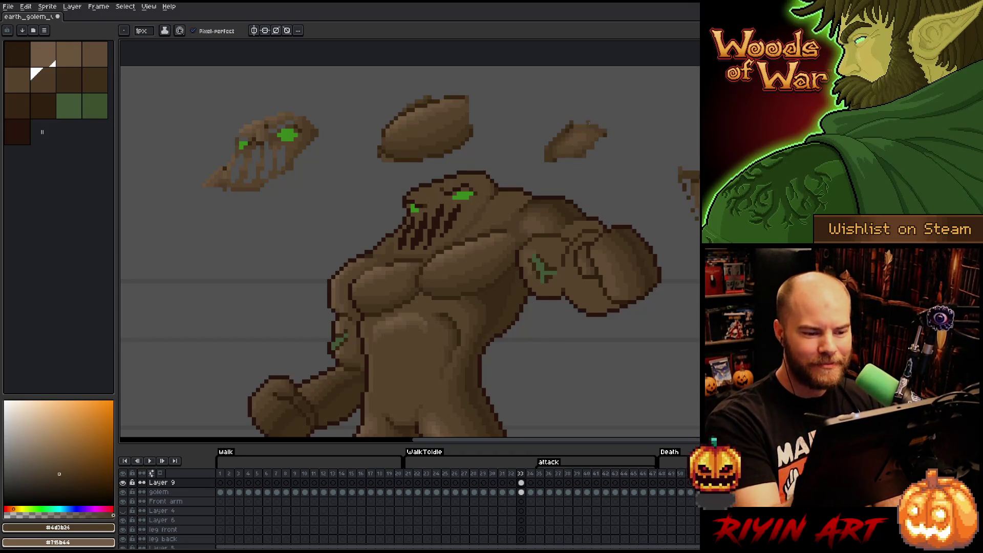
{"action": "left_click", "coordinate": [498, 208], "text": "alt"}
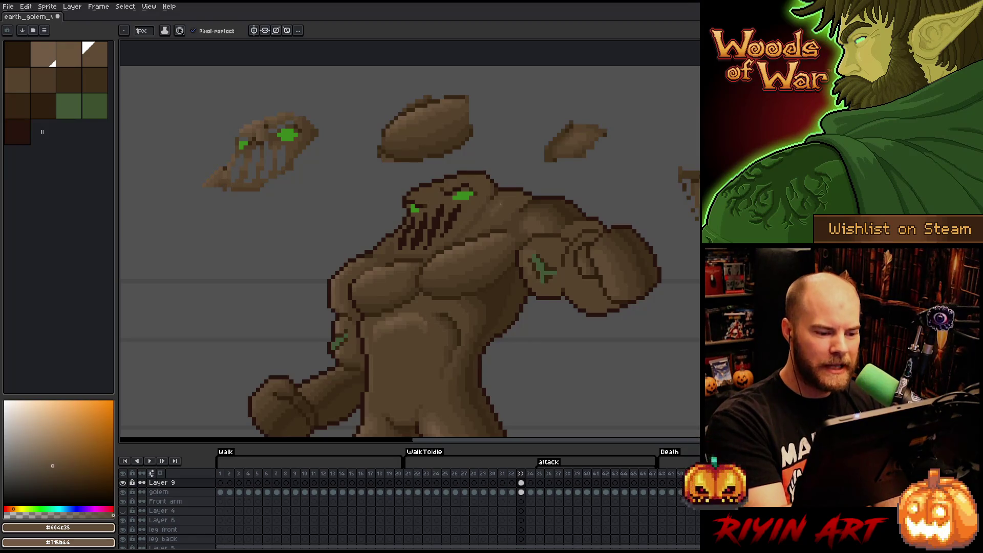
{"action": "left_click", "coordinate": [521, 194], "text": "alt"}
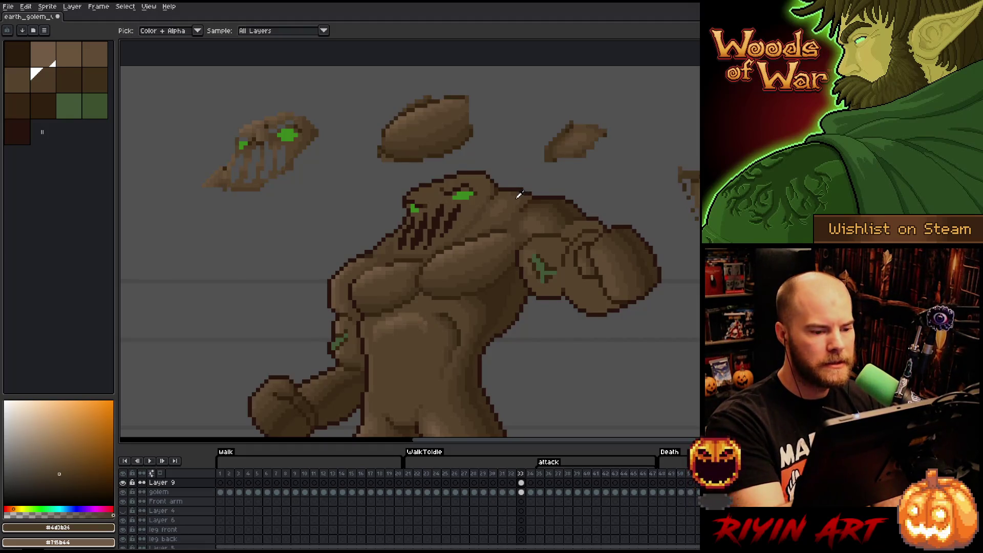
{"action": "left_click", "coordinate": [522, 177], "text": "alt"}
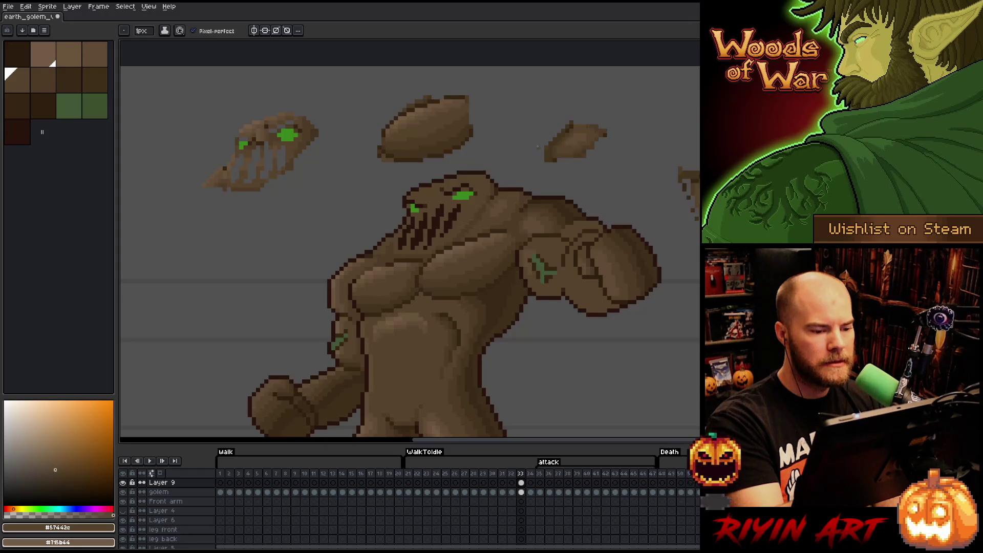
{"action": "left_click", "coordinate": [510, 198], "text": "alt"}
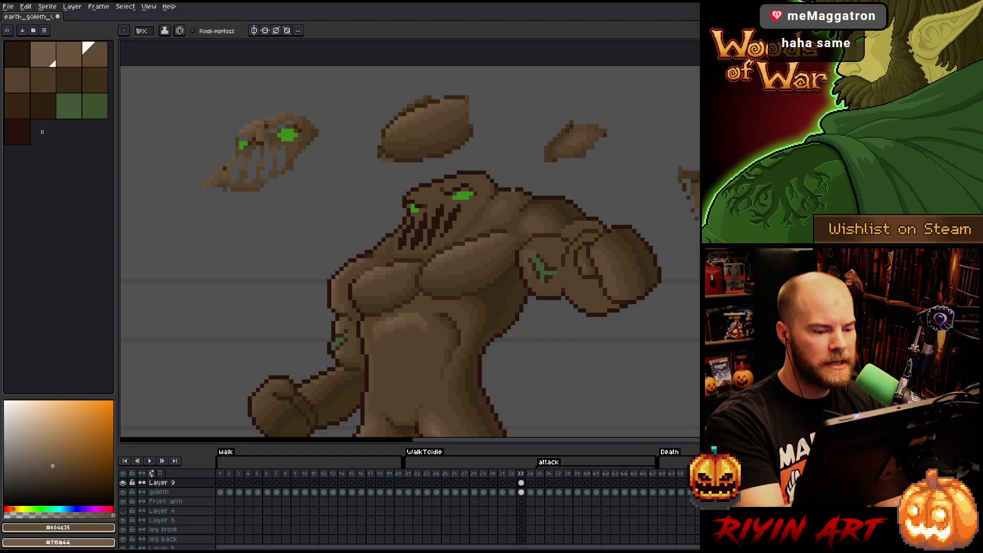
{"action": "key", "text": "i"}
{"action": "key", "text": "b"}
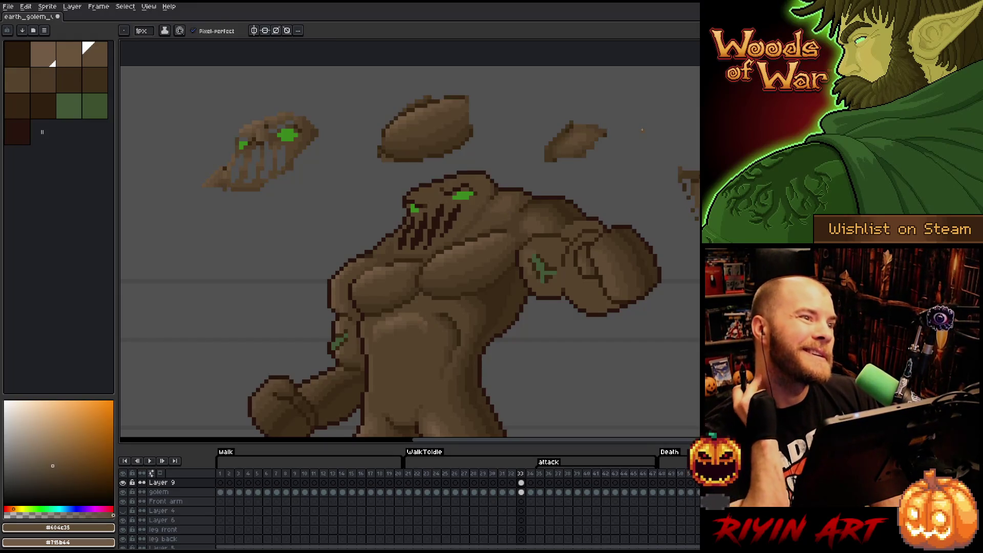
Sample the mid-brown from the golem's body with the eyedropper
{"action": "key", "text": "i"}
{"action": "scroll", "coordinate": [516, 248], "scroll_direction": "down", "scroll_amount": 1}
{"action": "left_click", "coordinate": [516, 248]}
{"action": "key", "text": "b"}
{"action": "key", "text": "i"}
{"action": "key", "text": "b"}
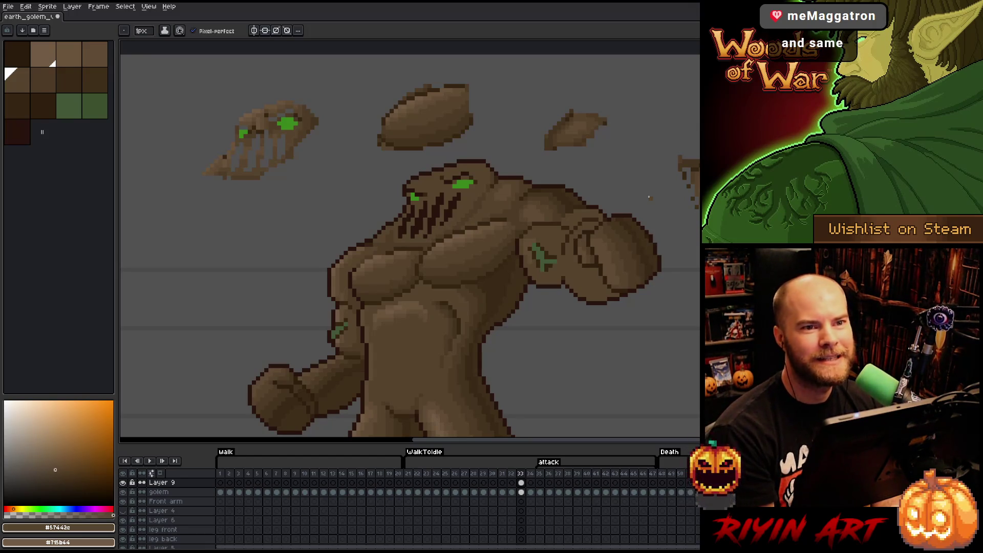
Pick darker and slightly lighter shadow browns from the body, ending on the darkest shadow brown
{"action": "scroll", "coordinate": [464, 241], "scroll_direction": "right", "scroll_amount": 2}
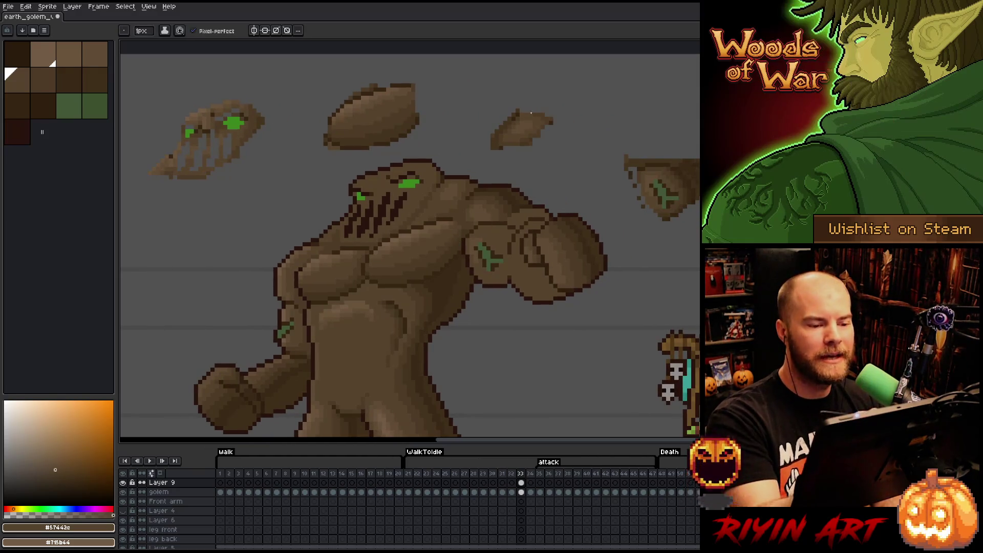
{"action": "key", "text": "i"}
{"action": "left_click", "coordinate": [447, 183]}
{"action": "key", "text": "b"}
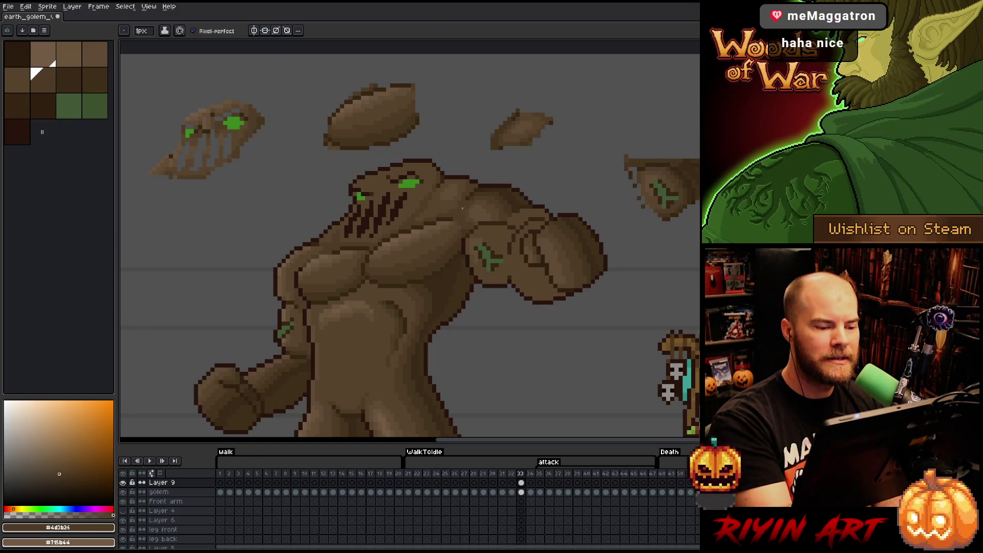
{"action": "left_click", "coordinate": [457, 211], "text": "alt"}
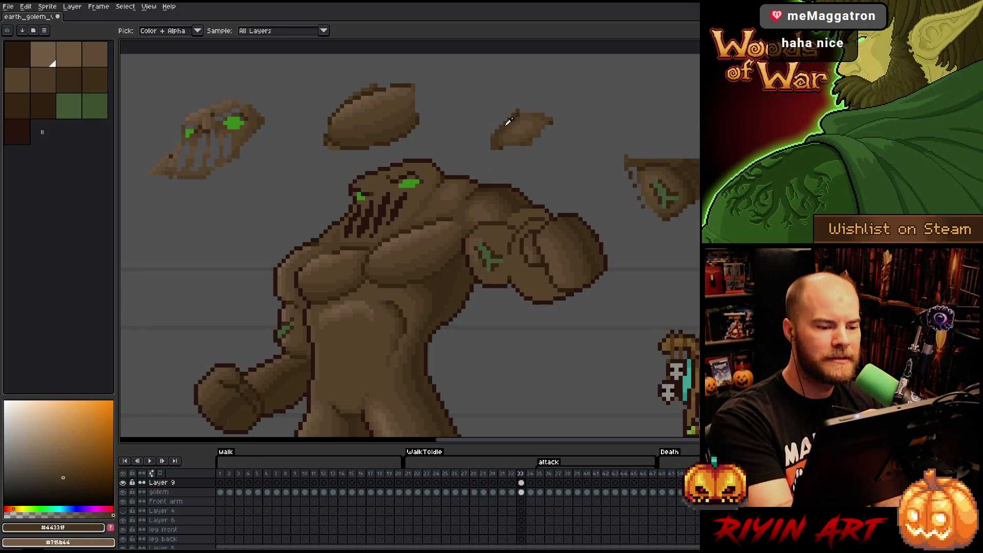
{"action": "left_click", "coordinate": [454, 208], "text": "alt"}
{"action": "left_click", "coordinate": [462, 204], "text": "alt"}
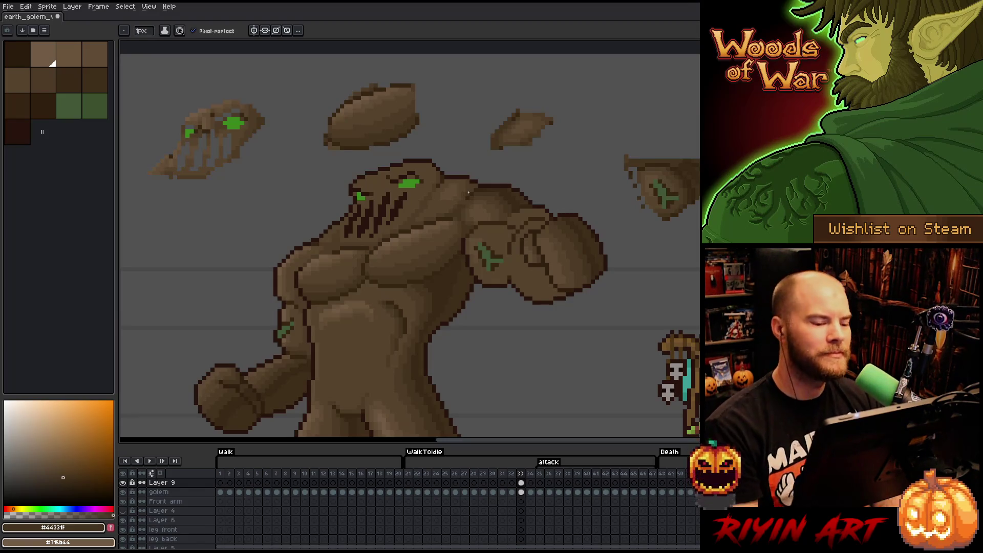
Sample the darkest shadow brown near the shoulder and draw a crease down the punching arm
{"action": "left_click_drag", "start_coordinate": [466, 191], "coordinate": [475, 206]}
{"action": "key", "text": "i"}
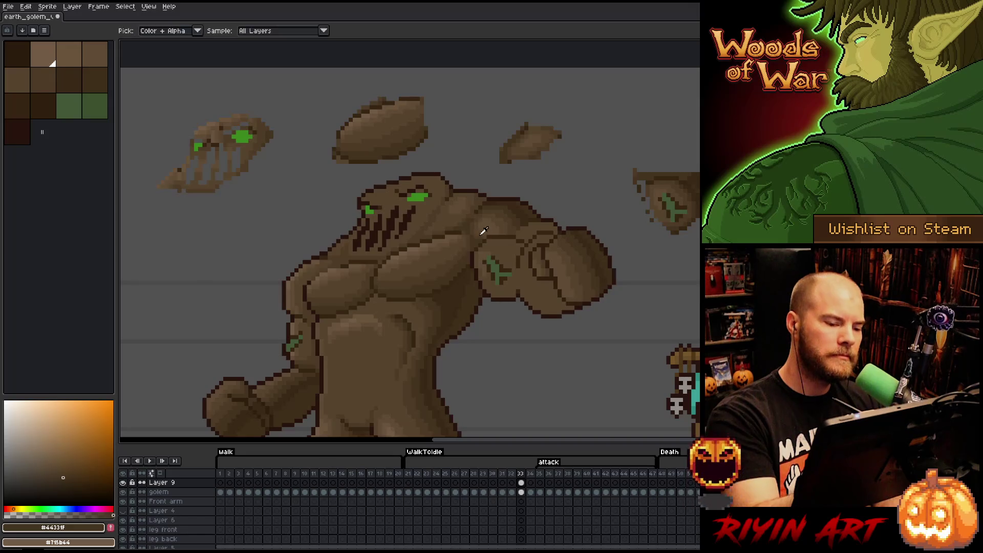
{"action": "left_click", "coordinate": [484, 232]}
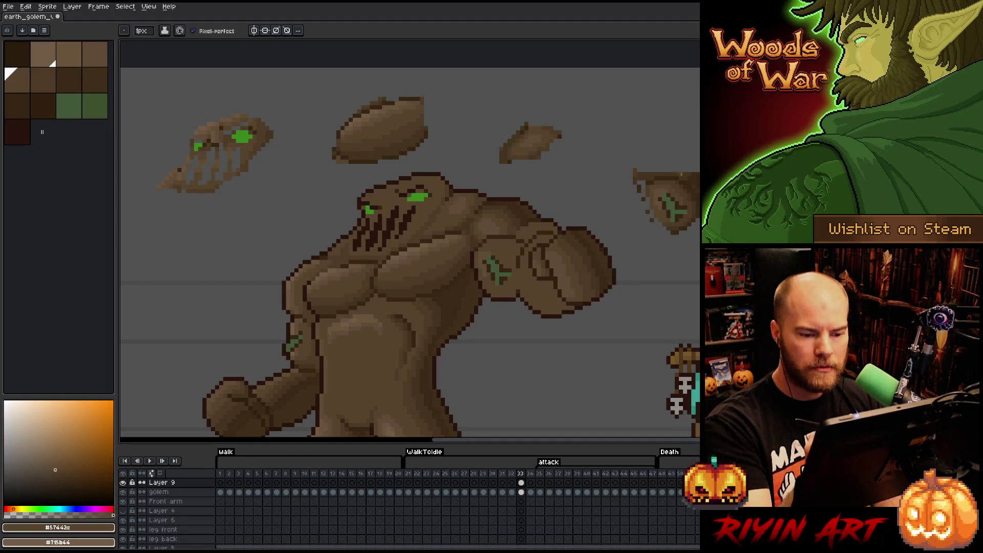
{"action": "key", "text": "bracketright"}
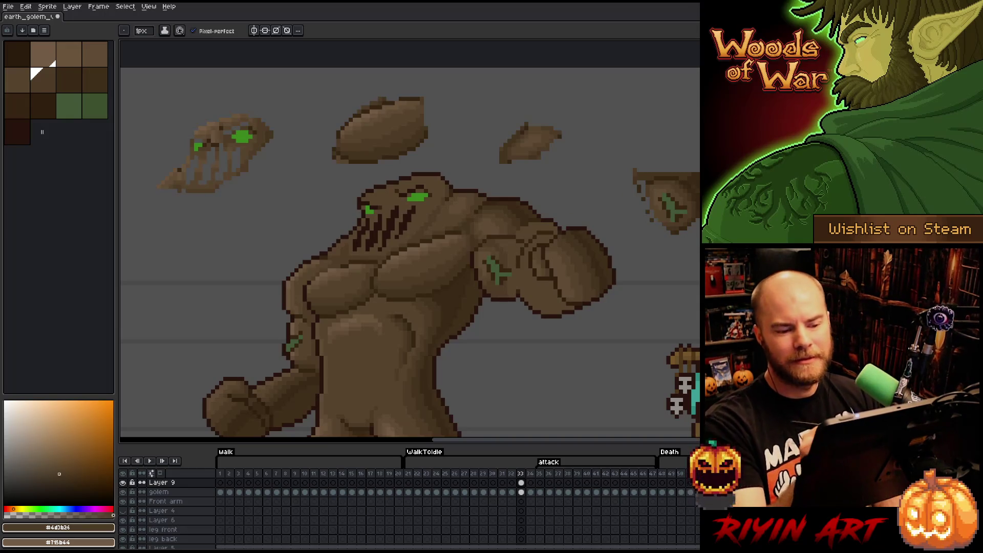
{"action": "left_click", "coordinate": [506, 253], "text": "alt"}
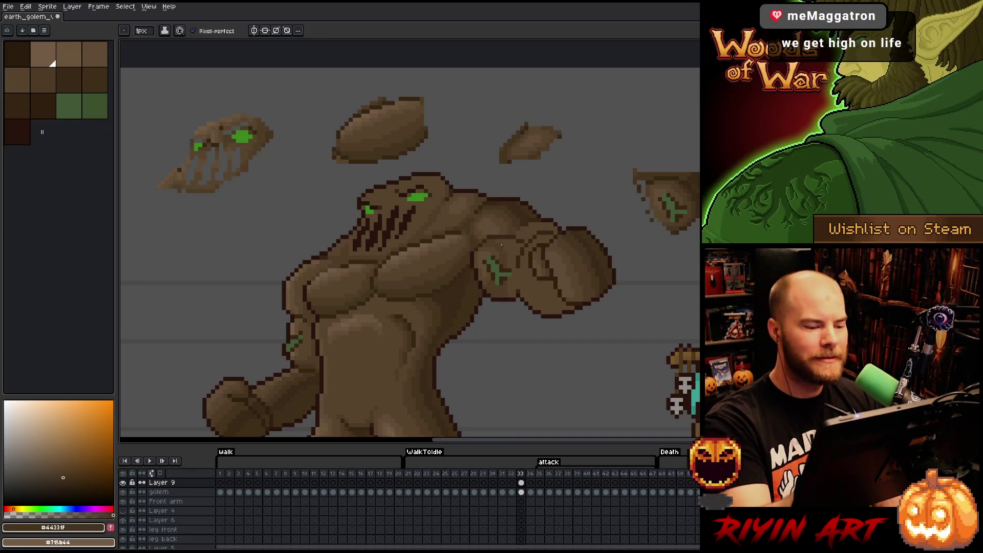
{"action": "left_click", "coordinate": [691, 181], "text": "alt"}
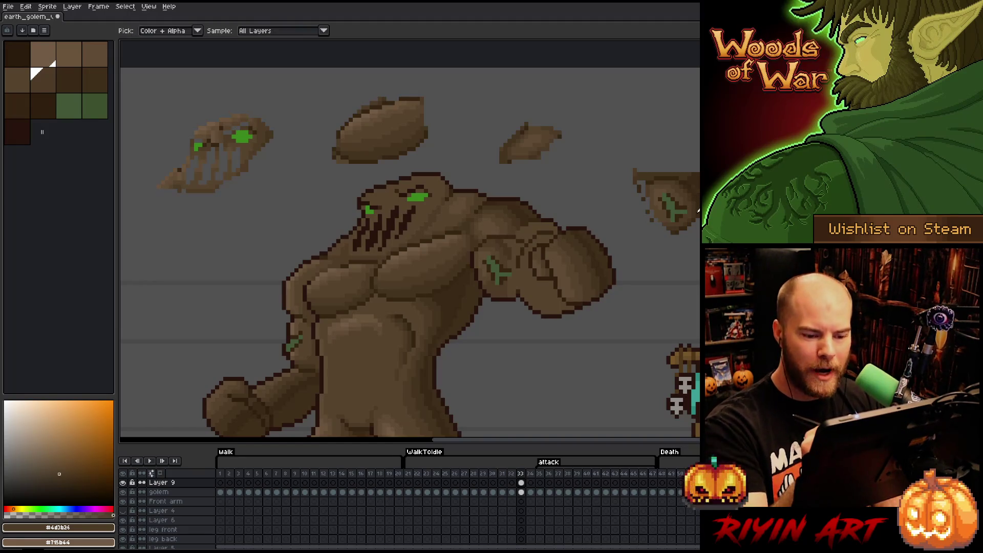
{"action": "left_click", "coordinate": [514, 246], "text": "alt"}
{"action": "left_click_drag", "start_coordinate": [512, 255], "coordinate": [506, 295]}
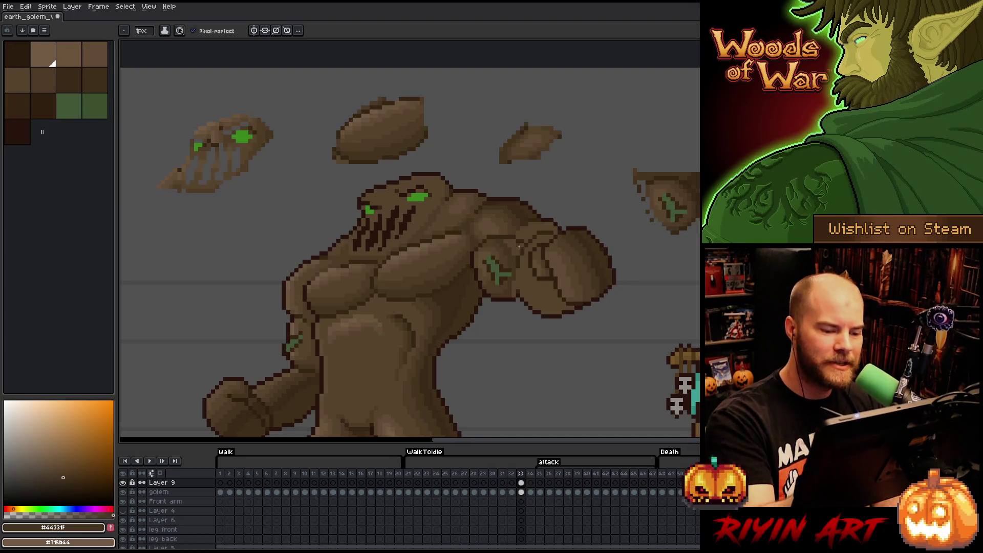
Touch up the crease using the deep outline brown and slightly lighter dark browns from the shoulder
{"action": "left_click", "coordinate": [517, 286], "text": "alt"}
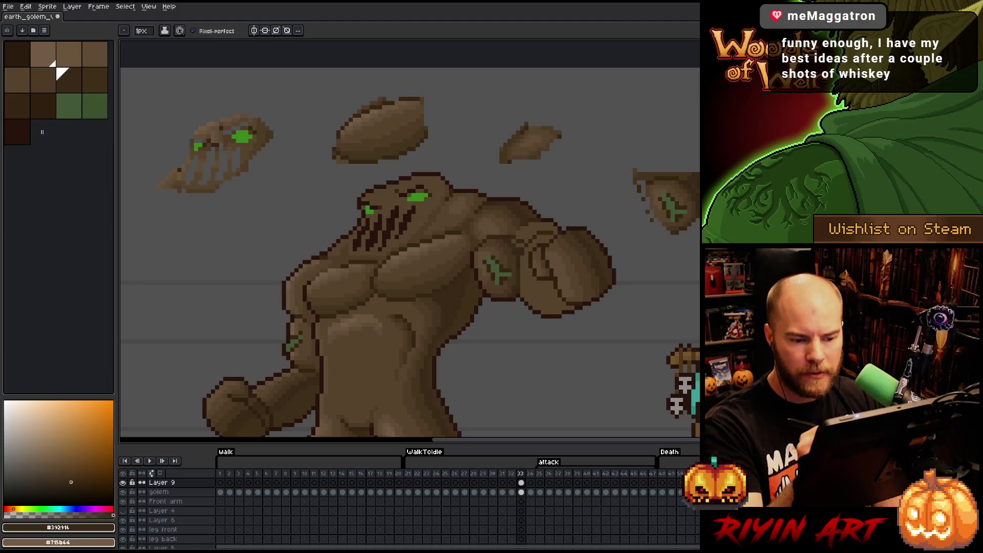
{"action": "left_click", "coordinate": [515, 241], "text": "alt"}
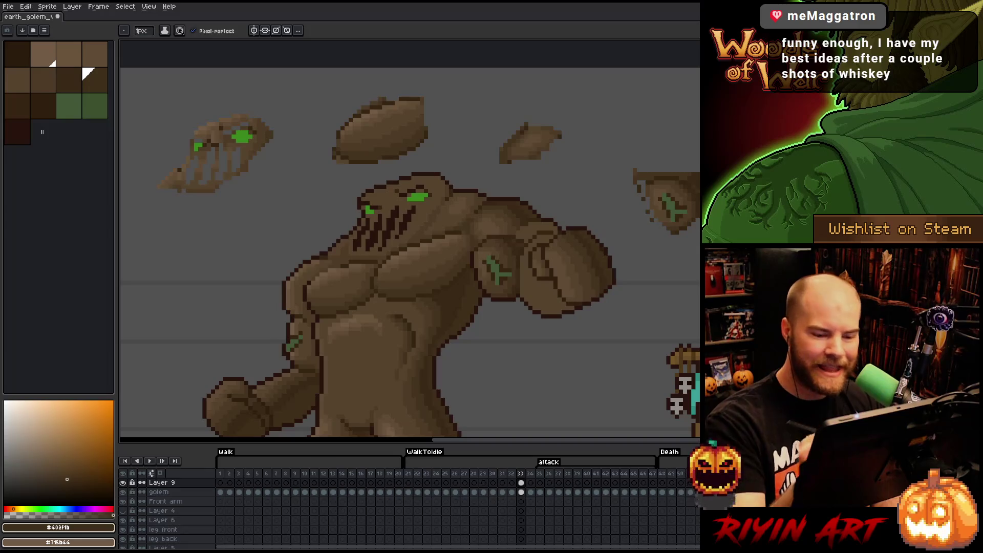
{"action": "left_click", "coordinate": [526, 229], "text": "alt"}
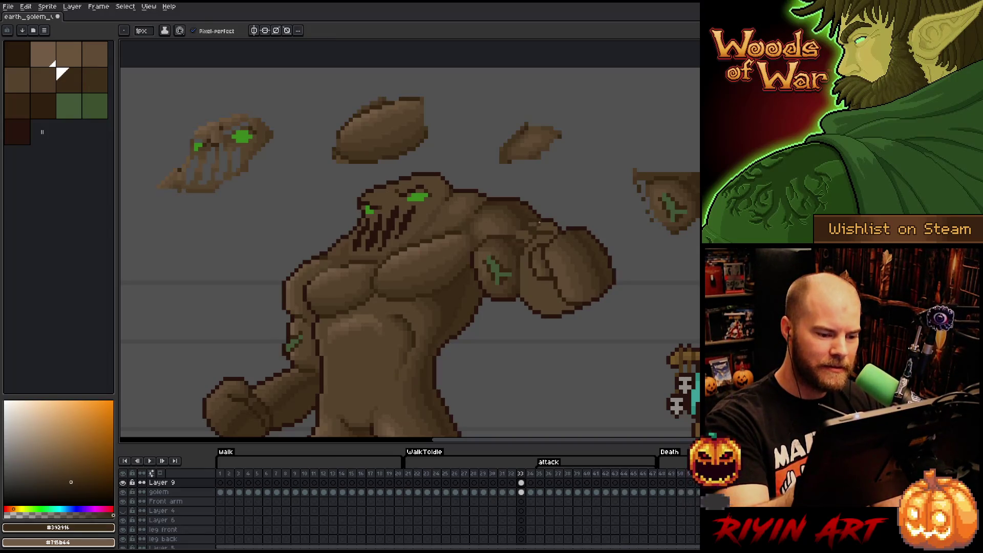
{"action": "key", "text": "alt"}
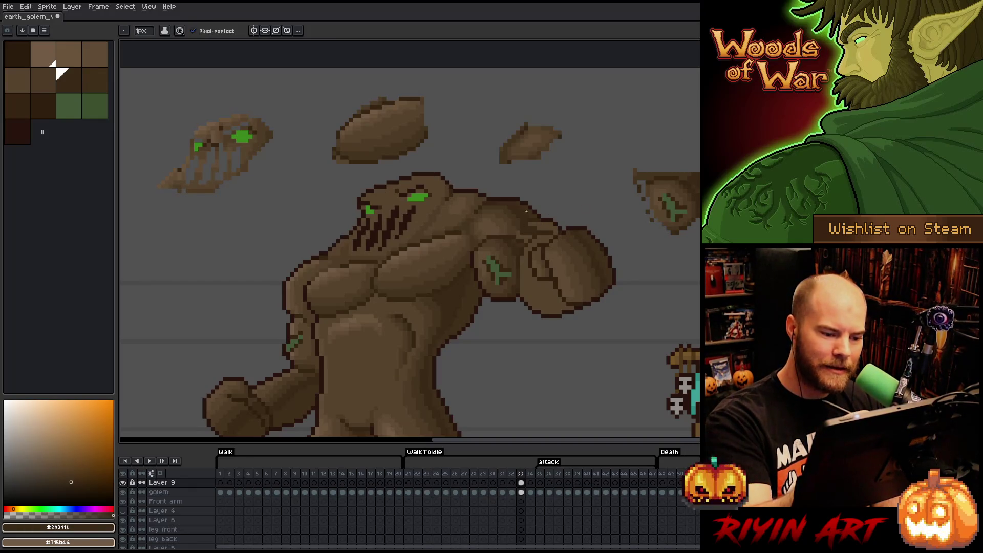
{"action": "left_click", "coordinate": [522, 225], "text": "alt"}
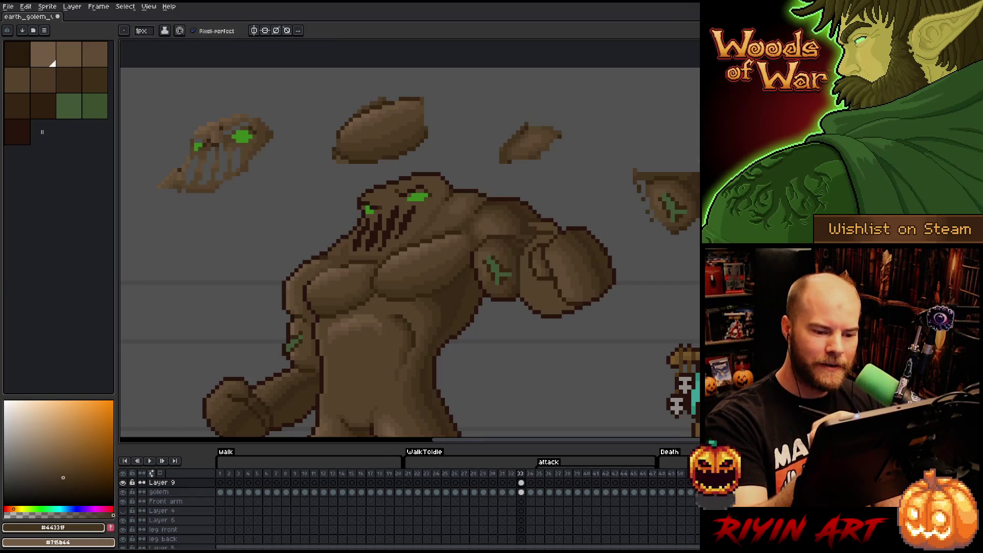
{"action": "left_click", "coordinate": [549, 226], "text": "alt"}
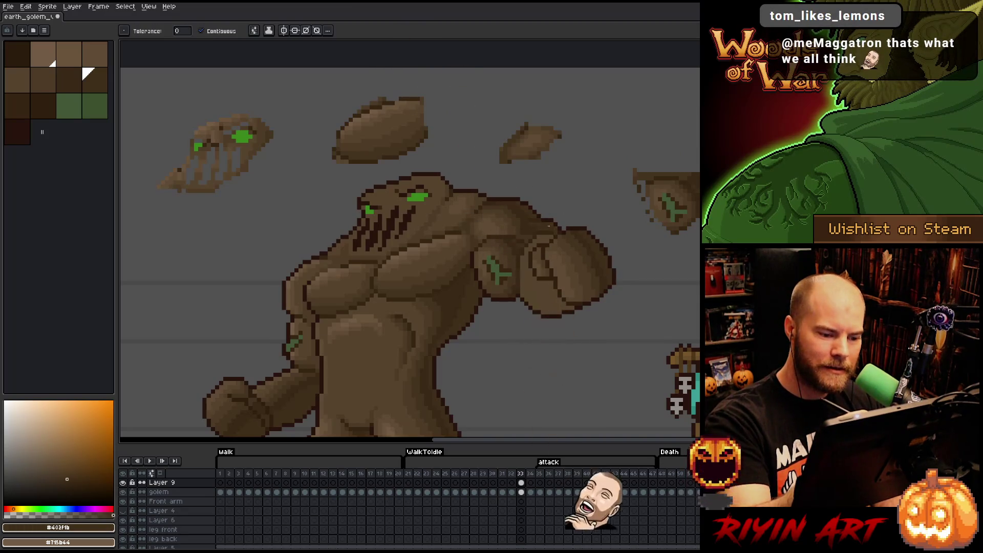
{"action": "key", "text": "b"}
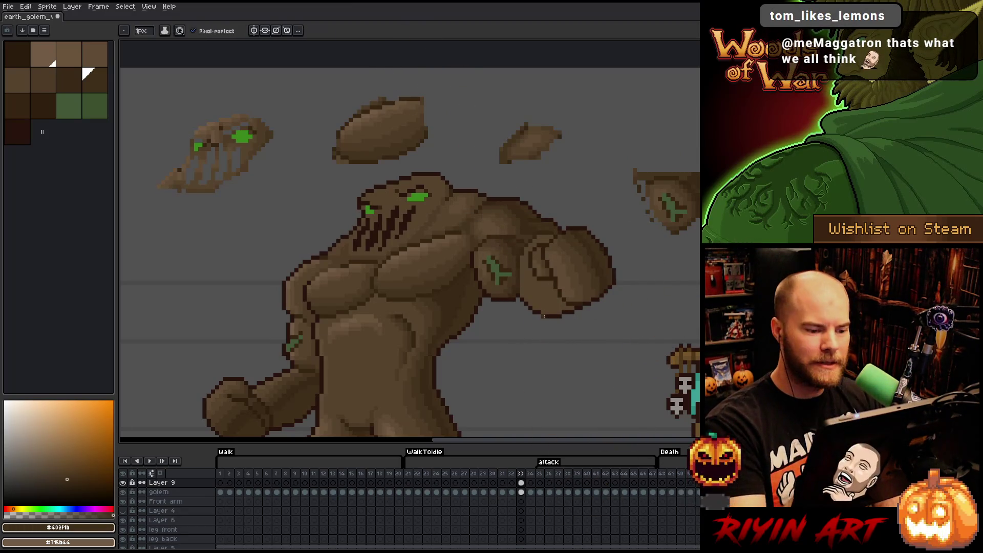
{"action": "scroll", "coordinate": [531, 325], "scroll_direction": "left", "scroll_amount": 3}
{"action": "scroll", "coordinate": [531, 324], "scroll_direction": "down", "scroll_amount": 2}
Save the sprite and zoom out to frame the whole golem beside the green character
{"action": "left_click", "coordinate": [592, 182], "text": "alt"}
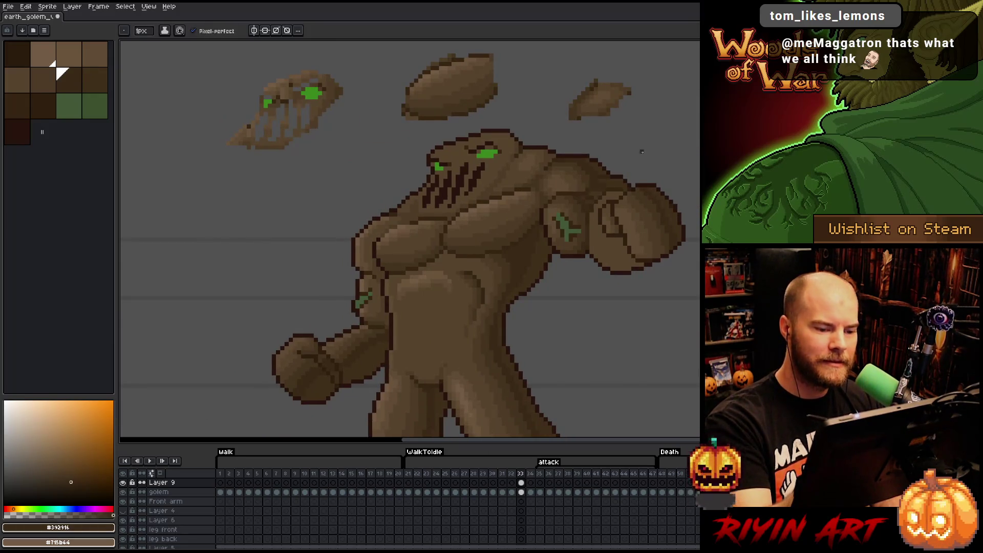
{"action": "key", "text": "ctrl+s"}
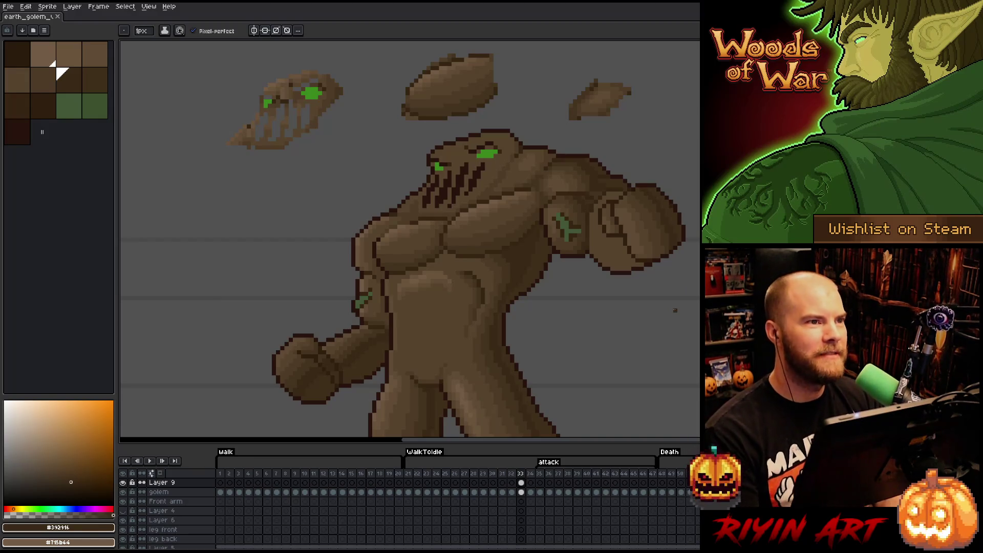
{"action": "scroll", "coordinate": [638, 306], "scroll_direction": "down", "scroll_amount": 2}
{"action": "key", "text": "space"}
{"action": "scroll", "coordinate": [647, 318], "scroll_direction": "up", "scroll_amount": 2}
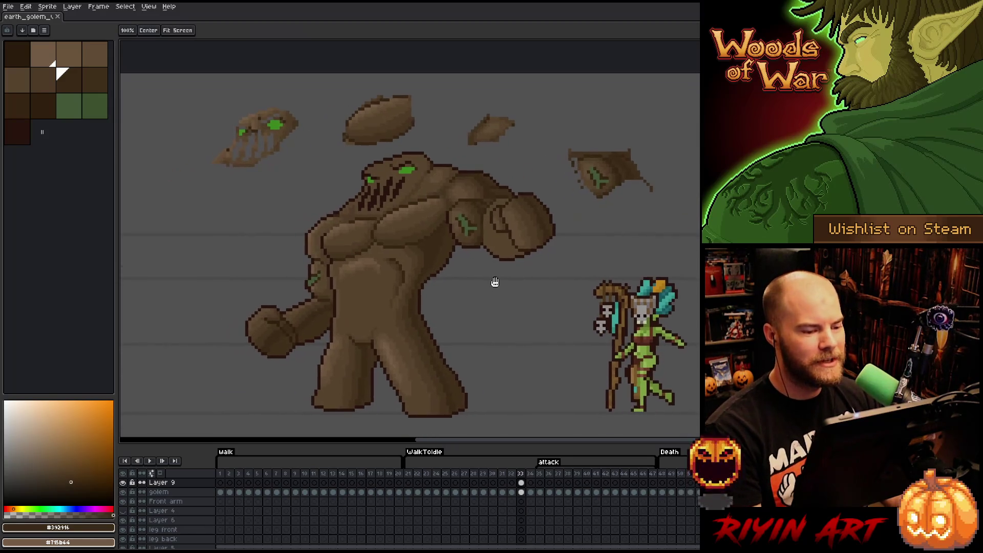
{"action": "left_click_drag", "start_coordinate": [494, 283], "coordinate": [501, 284]}
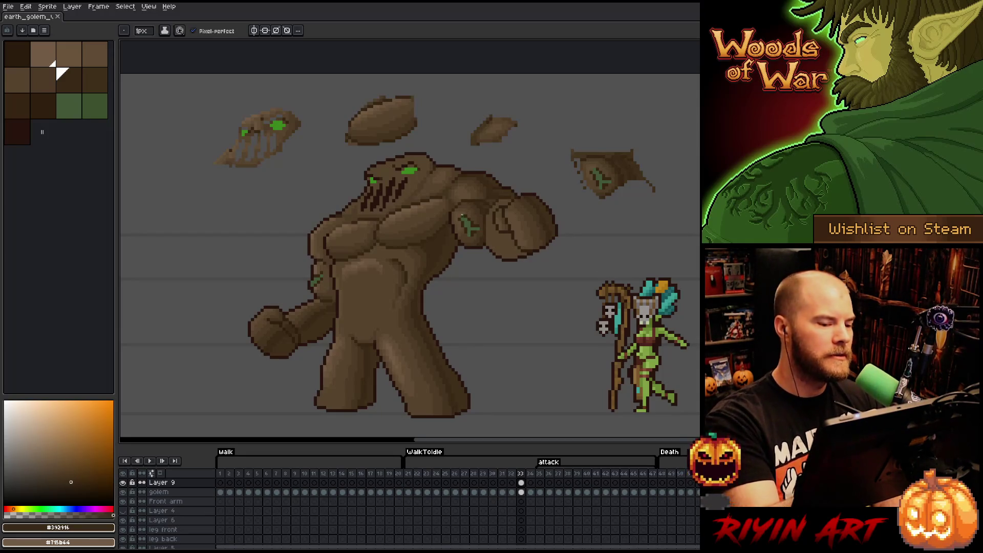
{"action": "left_click", "coordinate": [463, 214], "text": "alt"}
Pick darker shadow browns and draw a dark crease line on the punching fist
{"action": "scroll", "coordinate": [491, 237], "scroll_direction": "up", "scroll_amount": 1}
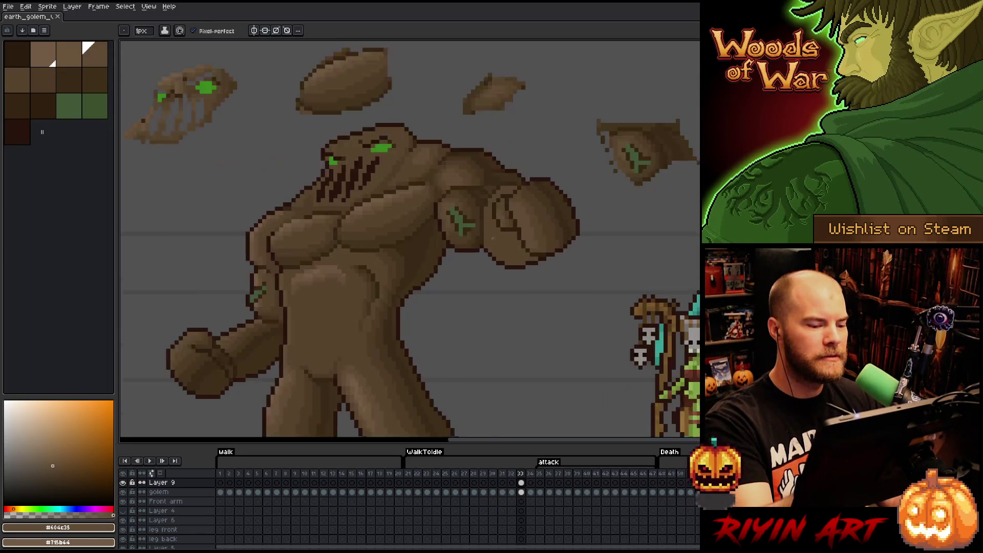
{"action": "scroll", "coordinate": [492, 237], "scroll_direction": "up", "scroll_amount": 1}
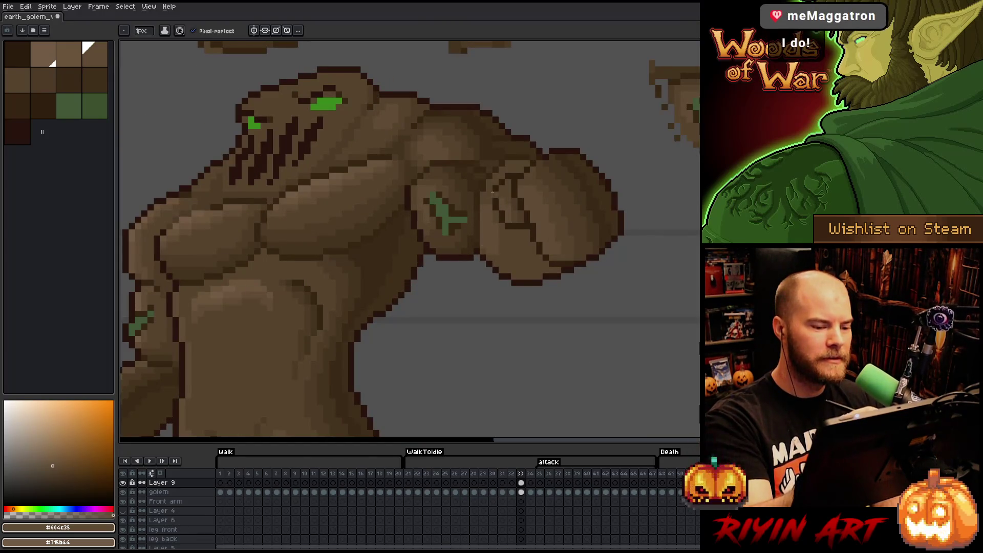
{"action": "left_click", "coordinate": [457, 239], "text": "alt"}
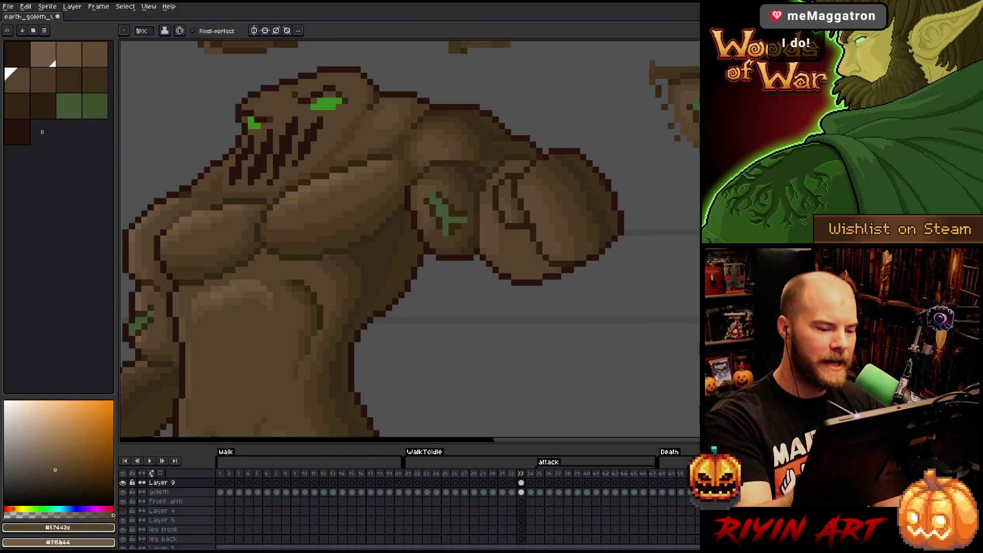
{"action": "left_click", "coordinate": [518, 234], "text": "alt"}
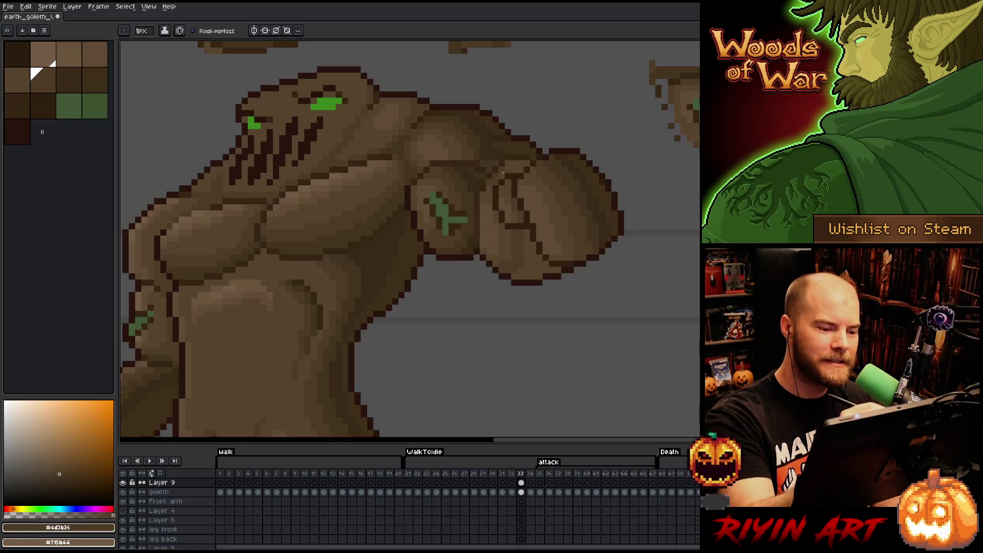
{"action": "left_click", "coordinate": [490, 173], "text": "alt"}
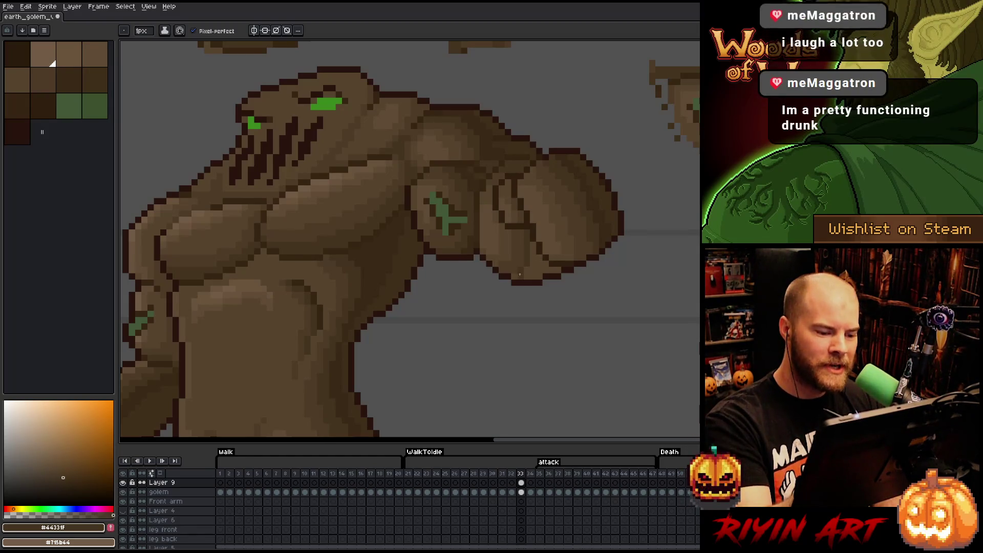
{"action": "mouse_move", "coordinate": [533, 274]}
{"action": "left_mouse_down"}
{"action": "mouse_move", "coordinate": [533, 244]}
{"action": "mouse_move", "coordinate": [535, 264]}
{"action": "left_mouse_up"}
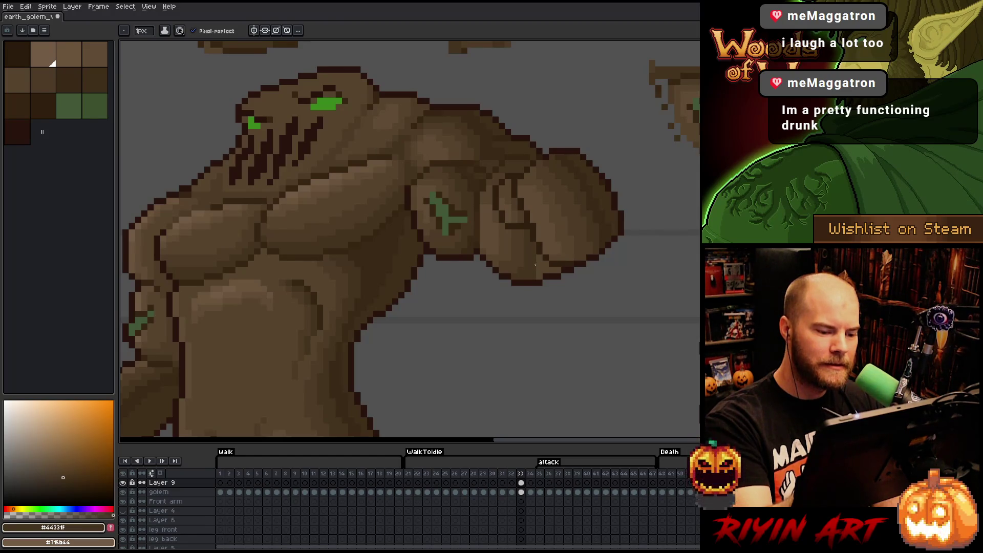
{"action": "left_click", "coordinate": [534, 214], "text": "alt"}
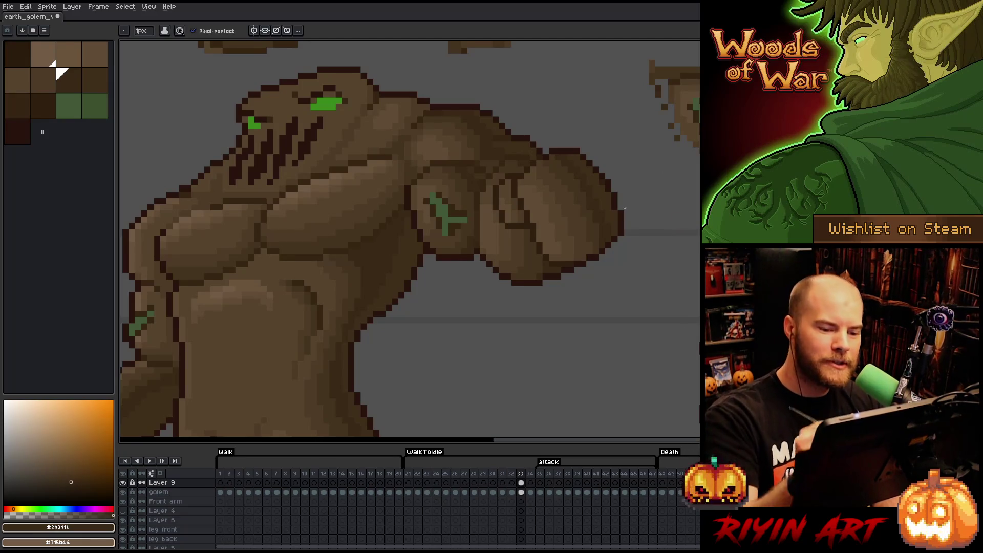
Sketch rough form lines over the chest, arms and belly, then undo them
{"action": "left_click_drag", "start_coordinate": [225, 277], "coordinate": [287, 366]}
{"action": "left_click_drag", "start_coordinate": [369, 161], "coordinate": [399, 179]}
{"action": "left_click_drag", "start_coordinate": [205, 205], "coordinate": [254, 253]}
{"action": "left_click_drag", "start_coordinate": [184, 287], "coordinate": [322, 405]}
{"action": "left_click_drag", "start_coordinate": [217, 210], "coordinate": [248, 272]}
{"action": "left_click_drag", "start_coordinate": [323, 136], "coordinate": [379, 154]}
{"action": "left_click_drag", "start_coordinate": [254, 253], "coordinate": [292, 279]}
{"action": "left_click_drag", "start_coordinate": [382, 184], "coordinate": [384, 207]}
{"action": "key", "text": "ctrl+z"}
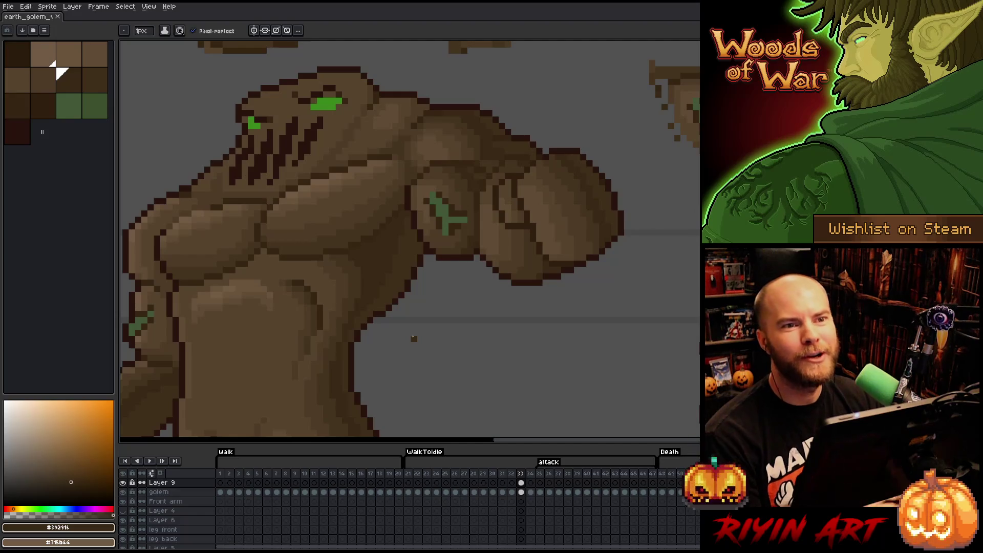
{"action": "scroll", "coordinate": [414, 339], "scroll_direction": "down", "scroll_amount": 3}
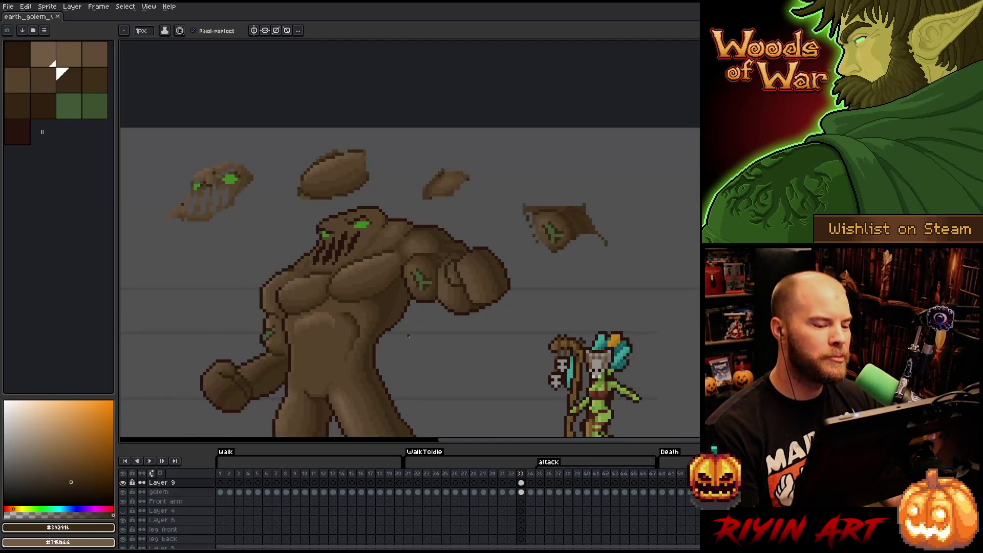
Pan to show the golem with the fairy in view, then eyedrop the arm's mid-brown #4d3b26
{"action": "mouse_move", "coordinate": [415, 342]}
{"action": "left_mouse_down"}
{"action": "mouse_move", "coordinate": [538, 314]}
{"action": "mouse_move", "coordinate": [560, 236]}
{"action": "left_mouse_up"}
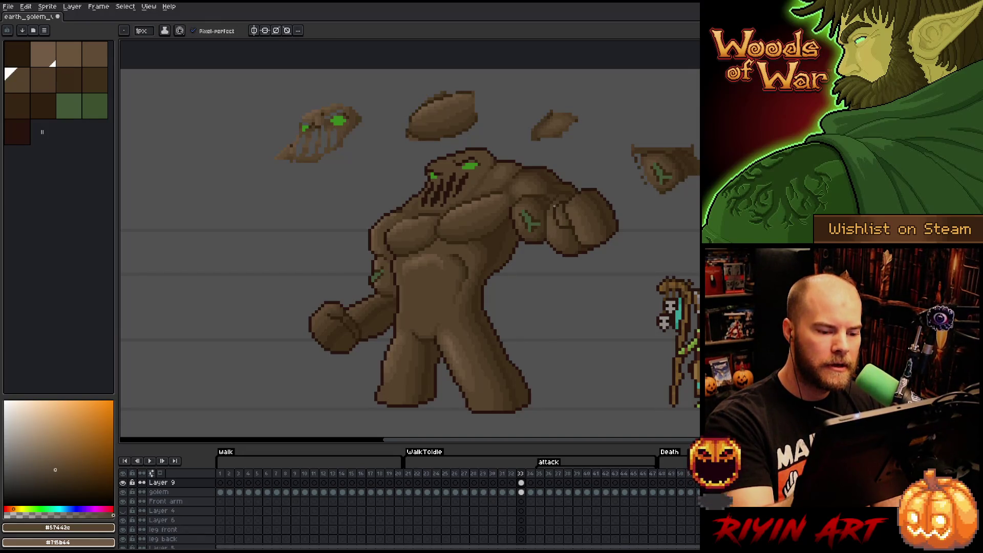
{"action": "left_click_drag", "start_coordinate": [614, 296], "coordinate": [652, 294]}
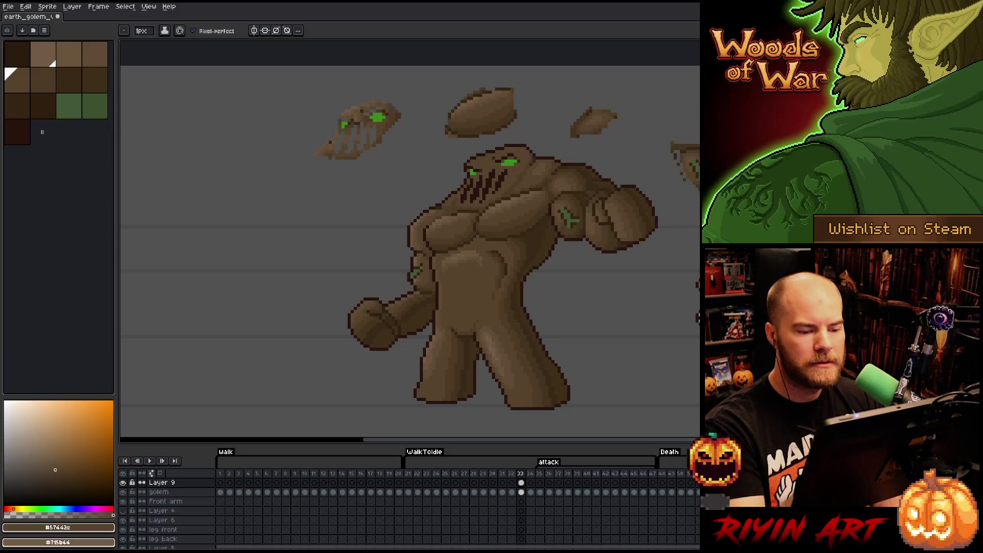
{"action": "left_click", "coordinate": [603, 241], "text": "alt"}
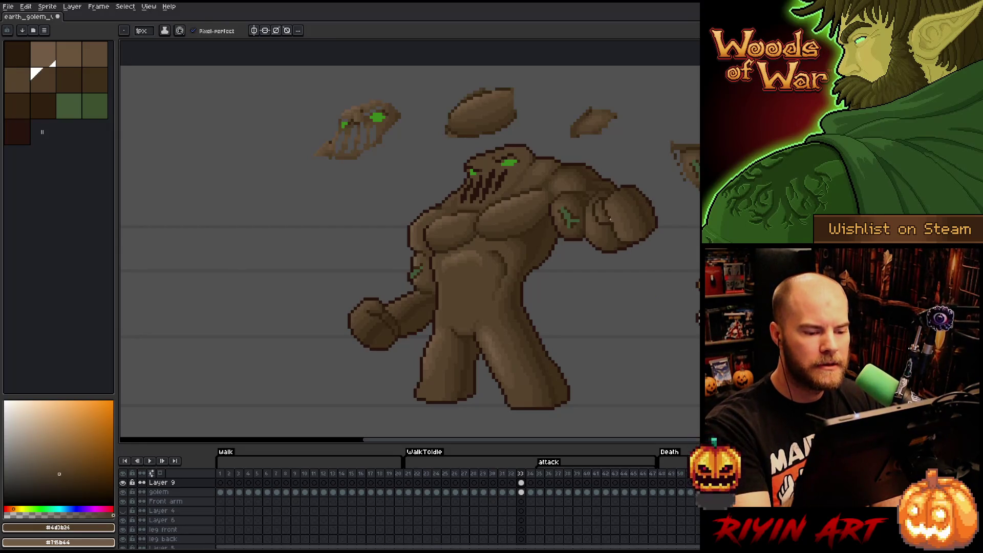
{"action": "mouse_move", "coordinate": [629, 280]}
{"action": "left_mouse_down"}
{"action": "mouse_move", "coordinate": [604, 296]}
{"action": "mouse_move", "coordinate": [566, 296]}
{"action": "left_mouse_up"}
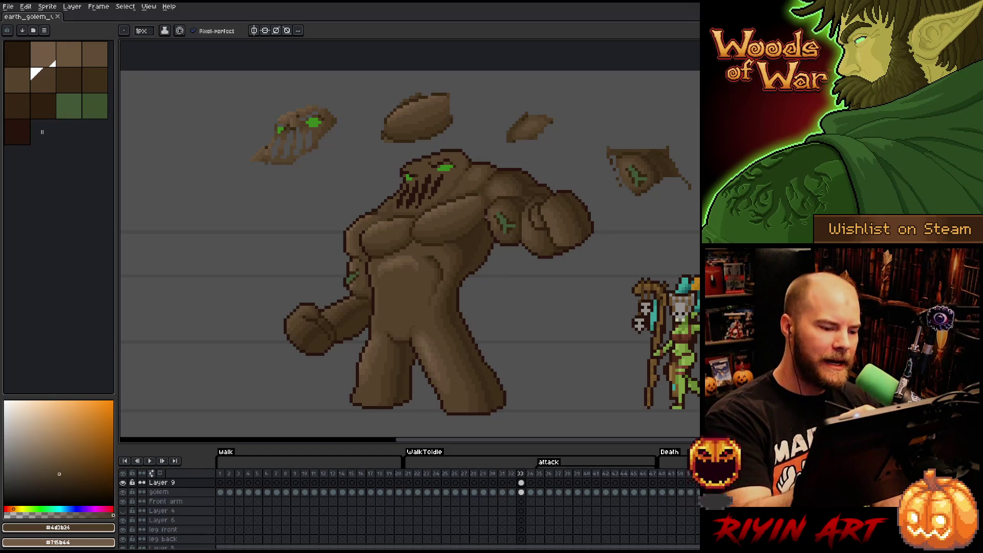
{"action": "key", "text": "i"}
{"action": "left_click", "coordinate": [475, 243]}
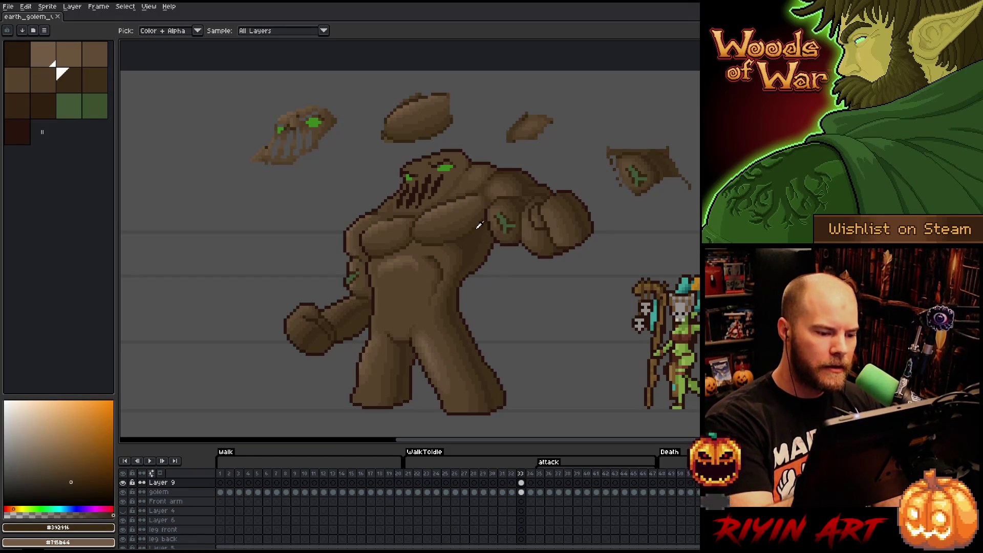
{"action": "key", "text": "b"}
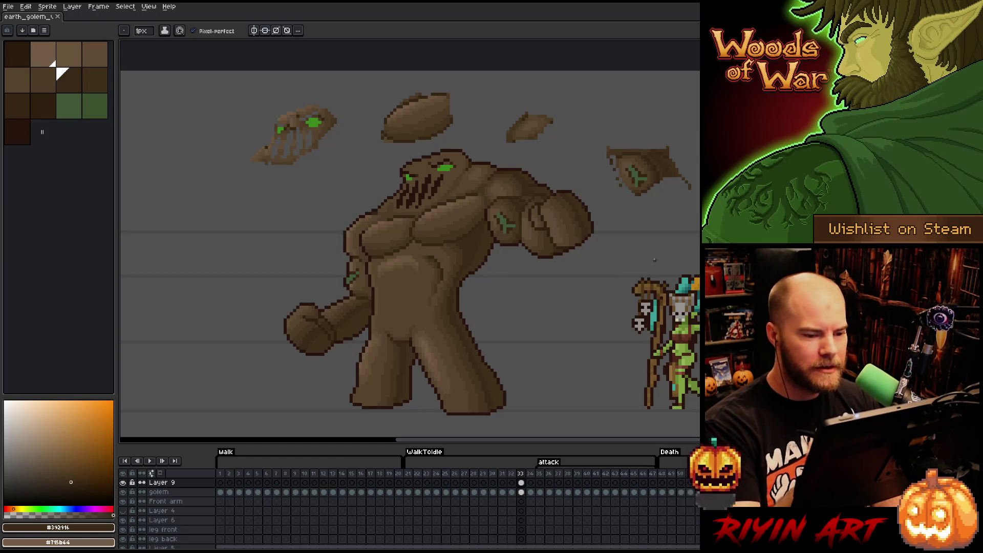
{"action": "left_click", "coordinate": [437, 240], "text": "alt"}
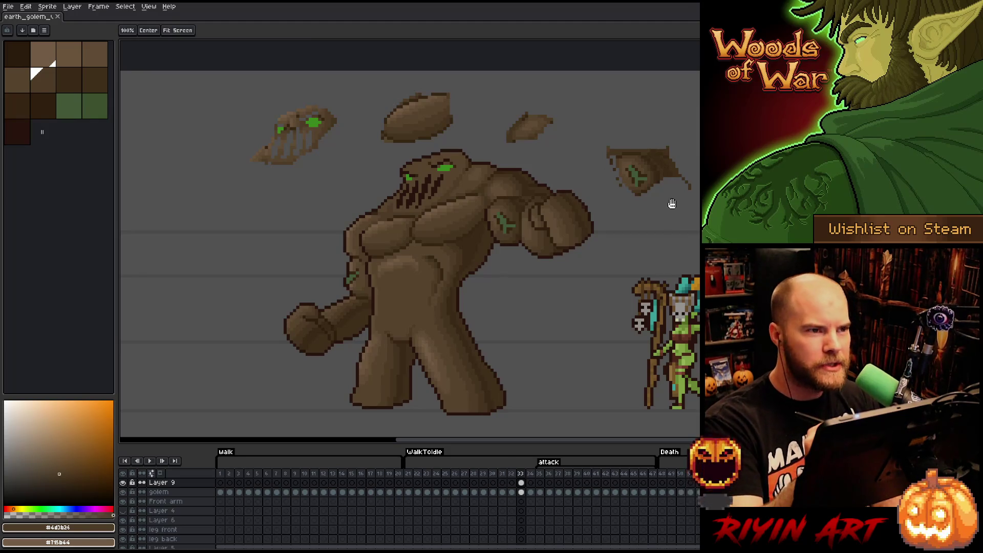
Shade the shoulder beside the fist with darker browns #402f1b, ending on #352513
{"action": "left_click_drag", "start_coordinate": [671, 205], "coordinate": [640, 219]}
{"action": "scroll", "coordinate": [639, 219], "scroll_direction": "down", "scroll_amount": 3}
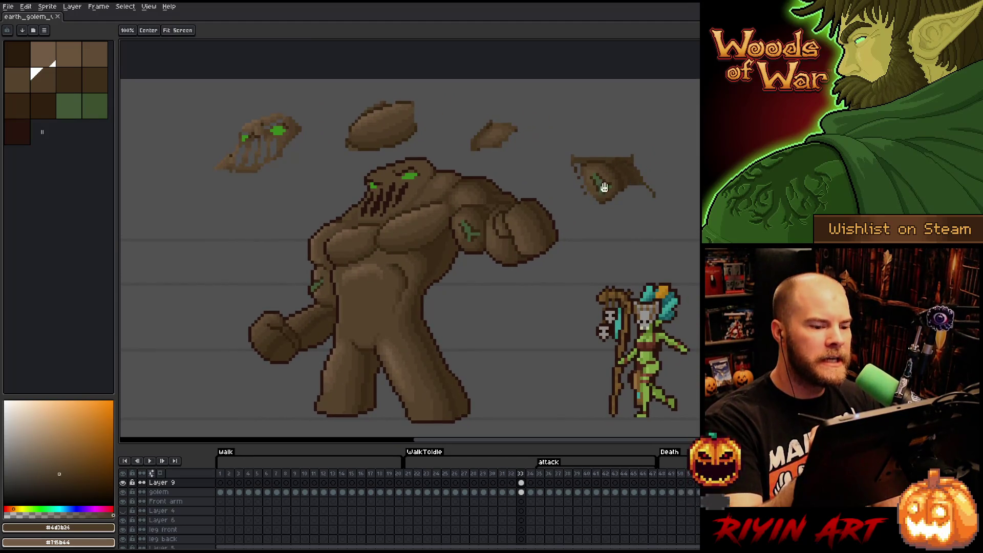
{"action": "key", "text": "b"}
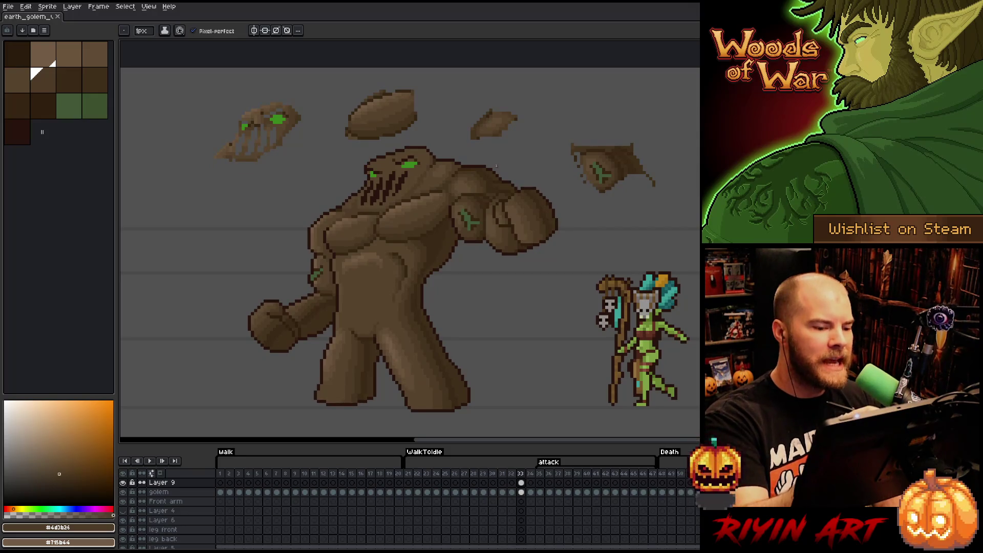
{"action": "left_click", "coordinate": [495, 179], "text": "alt"}
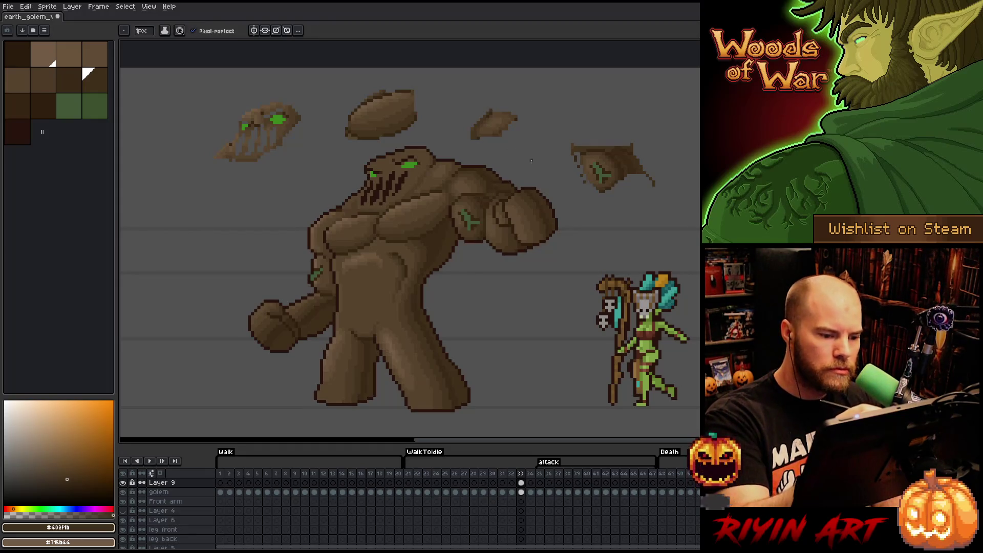
{"action": "key", "text": "bracketright"}
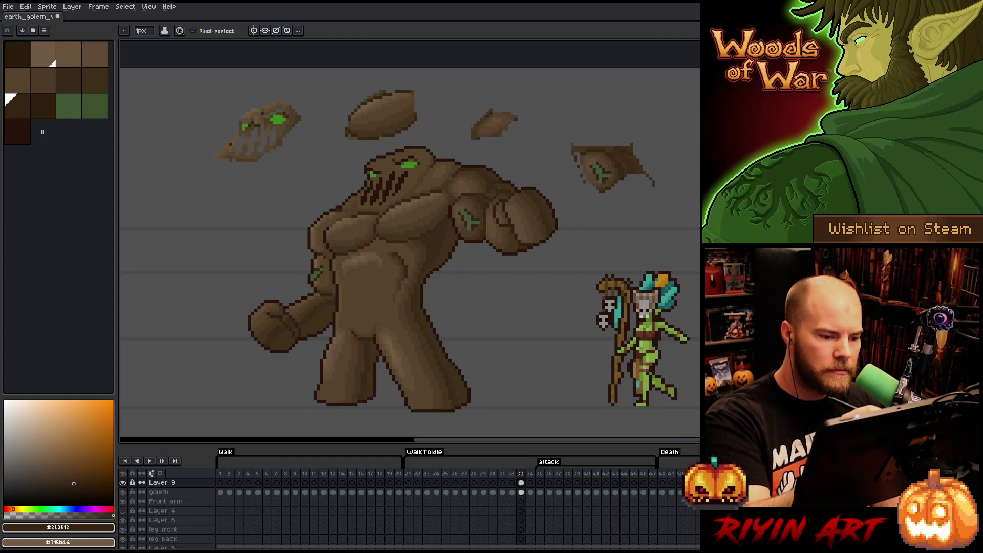
{"action": "left_click", "coordinate": [497, 187], "text": "alt"}
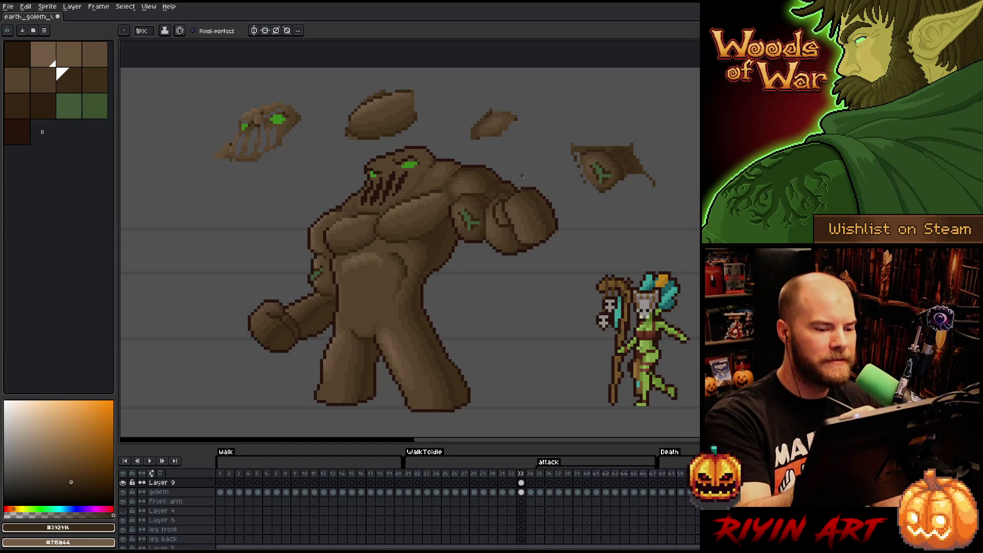
Shade the golem's head alternating #604c35, #4d3b26, #69533b and #352513, ending on #57442c
{"action": "left_click_drag", "start_coordinate": [548, 296], "coordinate": [595, 286]}
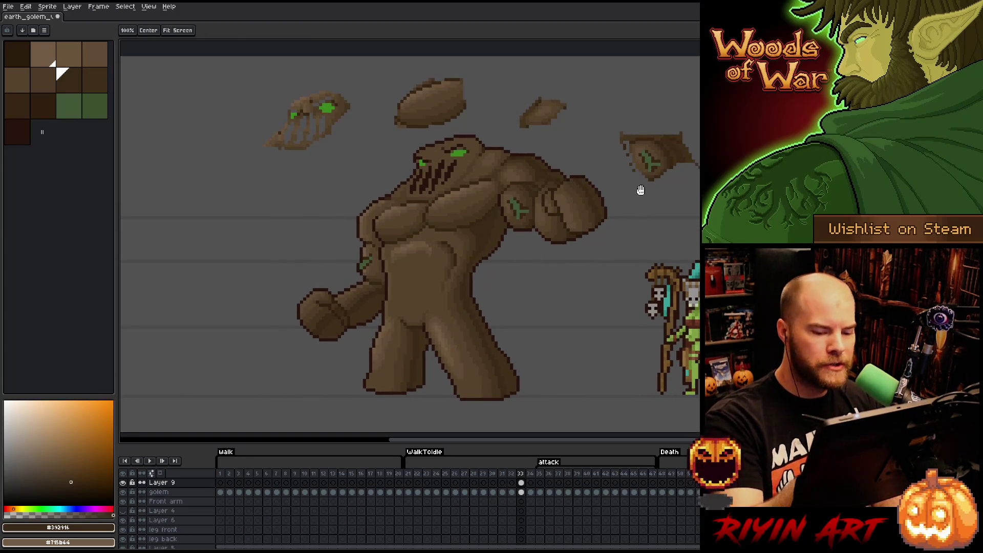
{"action": "mouse_move", "coordinate": [594, 251]}
{"action": "left_mouse_down"}
{"action": "mouse_move", "coordinate": [540, 289]}
{"action": "mouse_move", "coordinate": [463, 222]}
{"action": "left_mouse_up"}
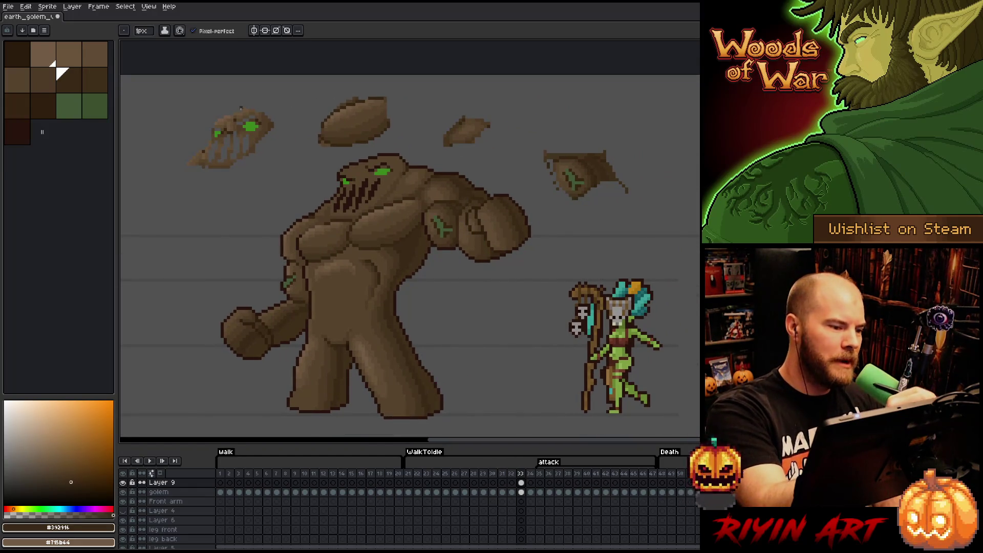
{"action": "left_click", "coordinate": [240, 136], "text": "alt"}
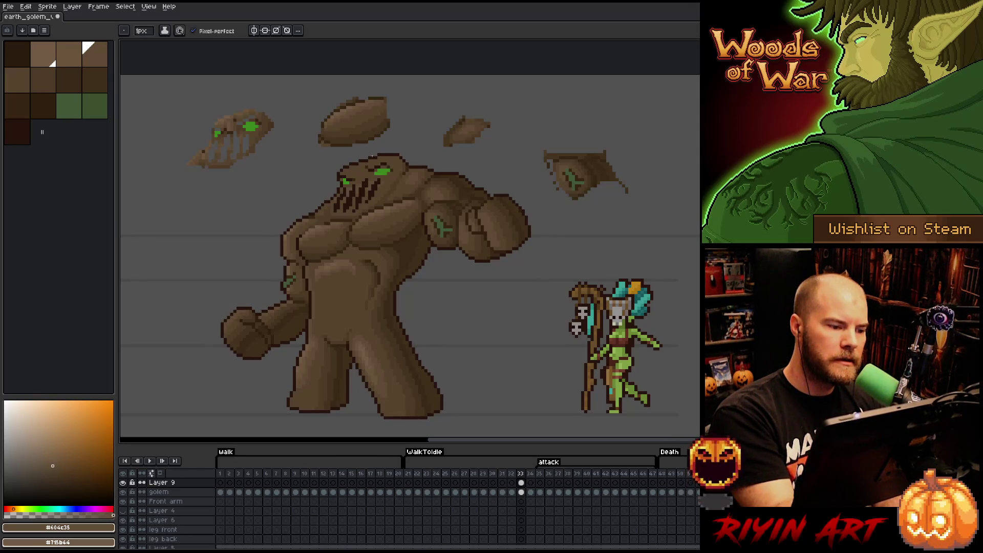
{"action": "left_click", "coordinate": [405, 170], "text": "alt"}
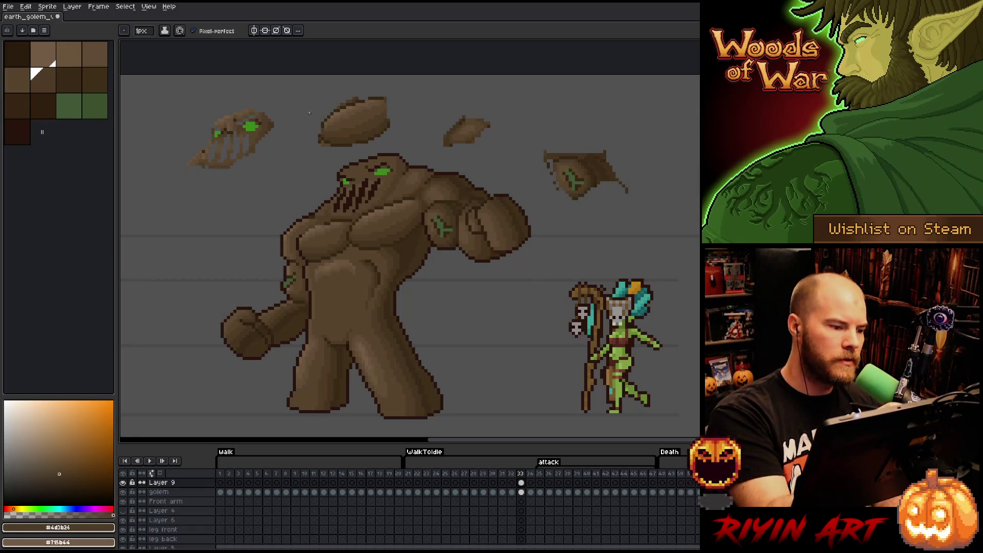
{"action": "left_click", "coordinate": [363, 127], "text": "alt"}
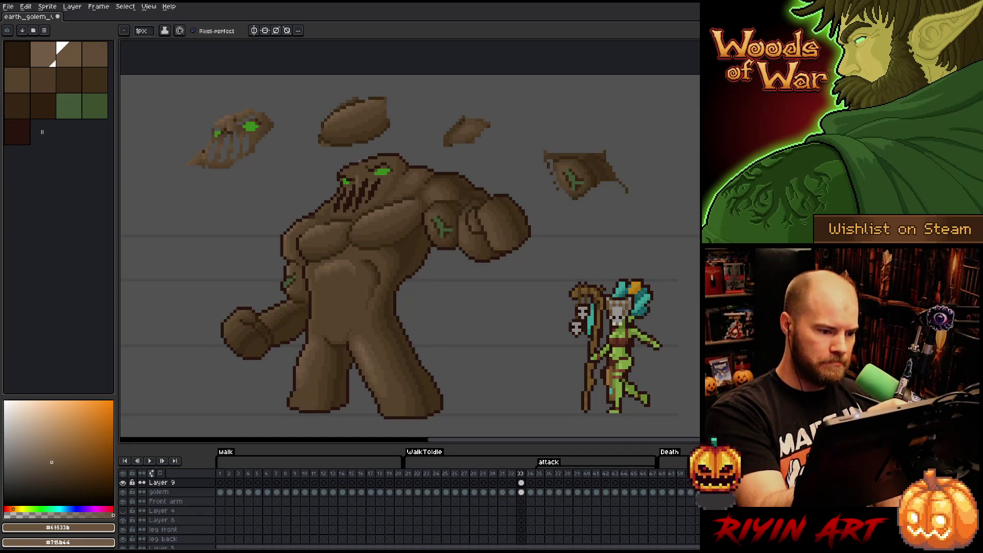
{"action": "left_click", "coordinate": [237, 126], "text": "alt"}
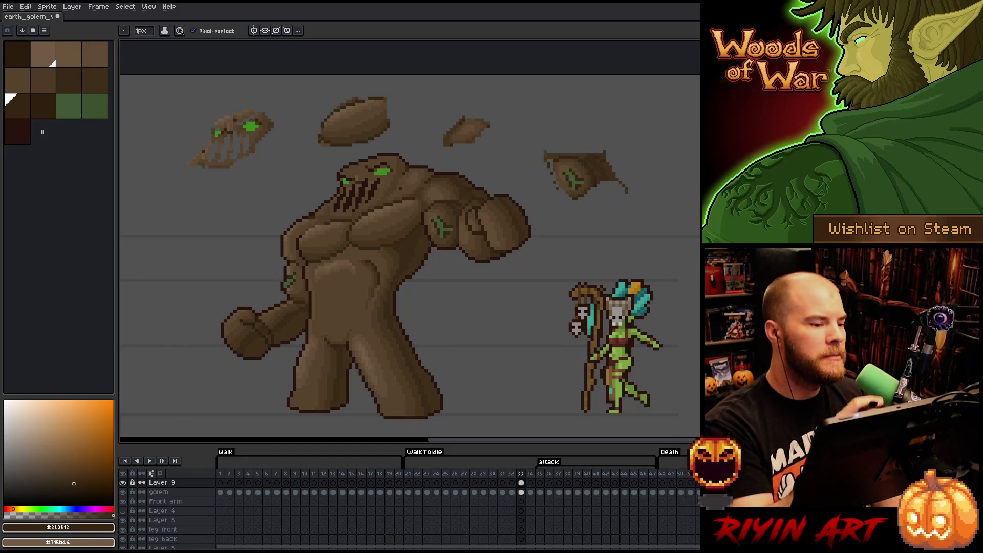
{"action": "left_click", "coordinate": [363, 177], "text": "alt"}
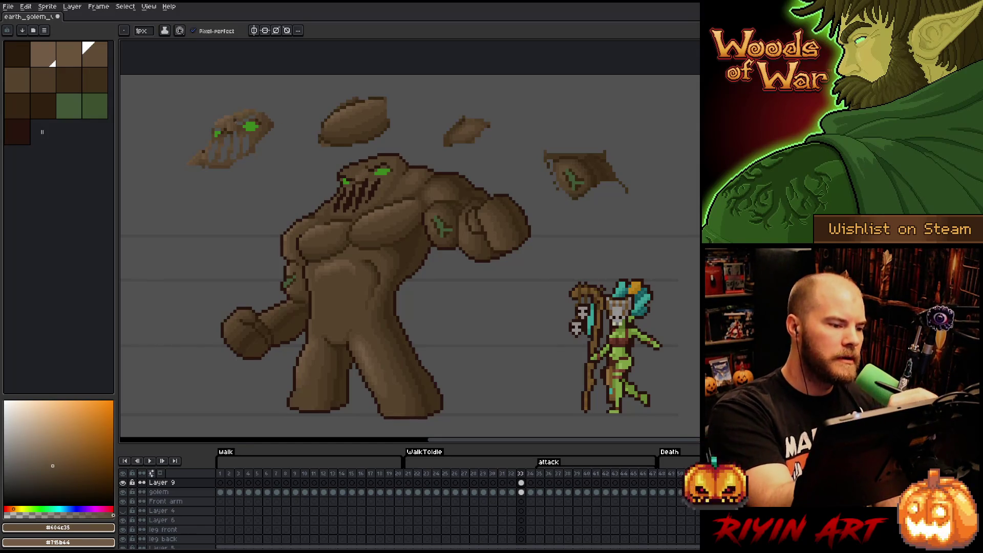
{"action": "left_click", "coordinate": [358, 130], "text": "alt"}
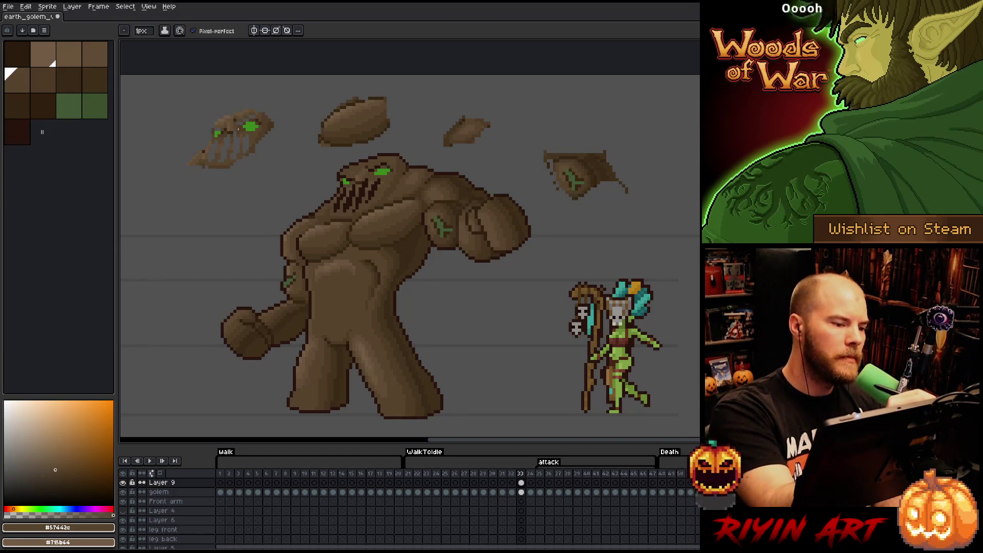
{"action": "left_click", "coordinate": [372, 174], "text": "alt"}
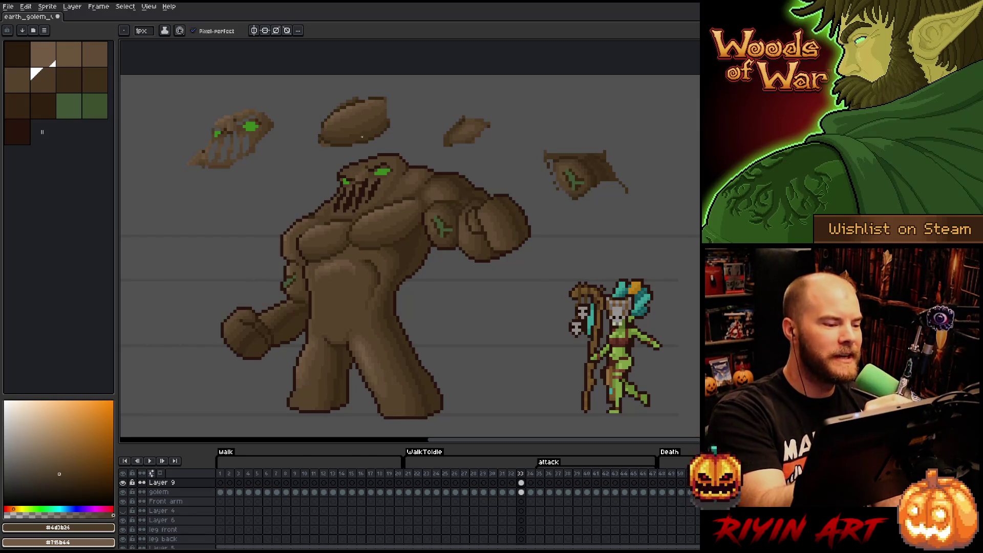
{"action": "left_click", "coordinate": [233, 111], "text": "alt"}
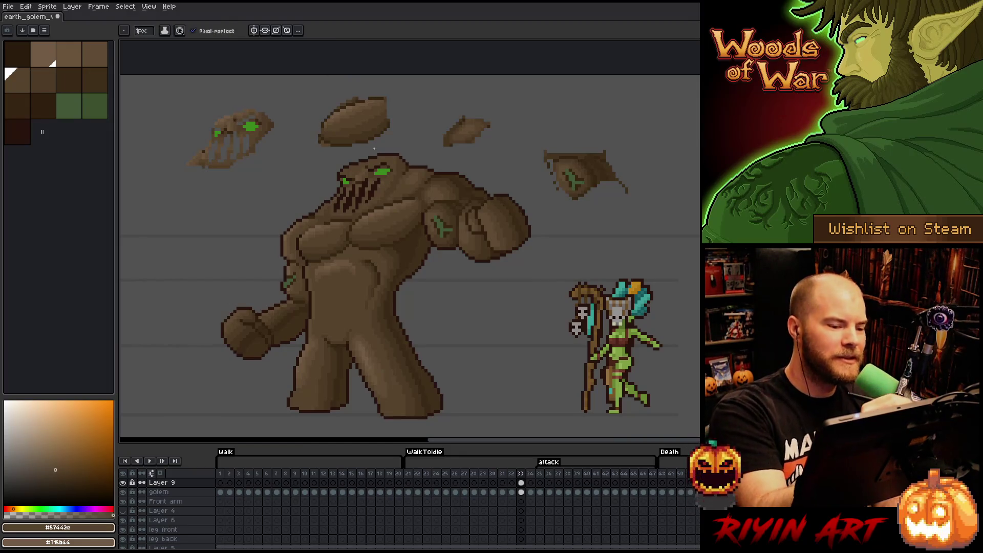
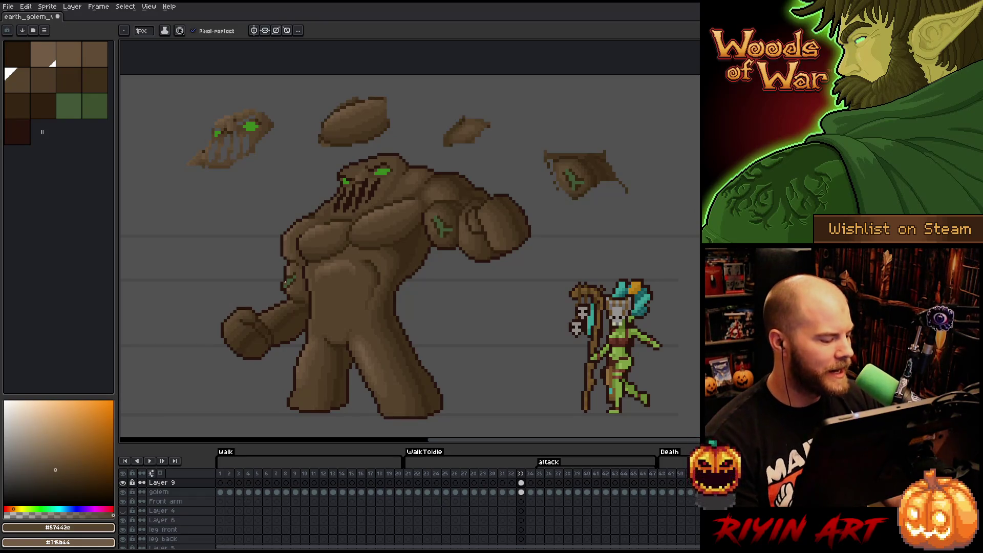
Select Layer 9's cel on frame 33 and frame the golem's head and rocks
{"action": "scroll", "coordinate": [347, 259], "scroll_direction": "down", "scroll_amount": 1}
{"action": "scroll", "coordinate": [347, 258], "scroll_direction": "up", "scroll_amount": 3}
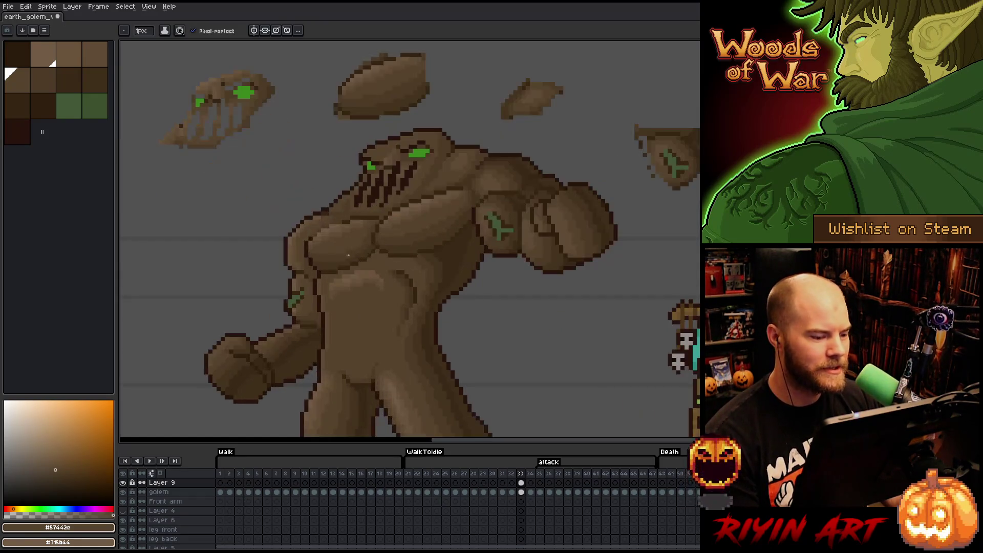
{"action": "scroll", "coordinate": [369, 263], "scroll_direction": "down", "scroll_amount": 2}
{"action": "scroll", "coordinate": [390, 269], "scroll_direction": "up", "scroll_amount": 2}
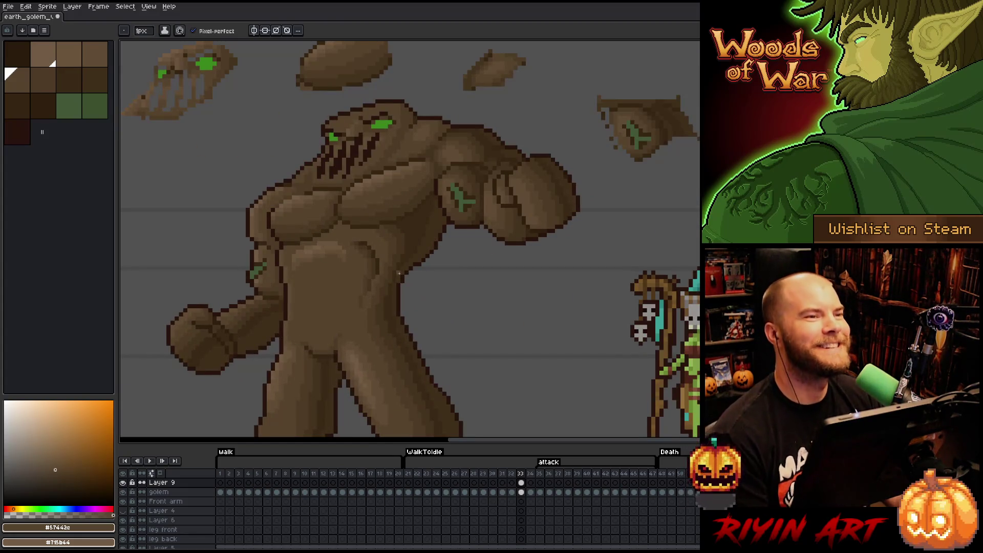
{"action": "scroll", "coordinate": [399, 273], "scroll_direction": "down", "scroll_amount": 2}
{"action": "scroll", "coordinate": [404, 276], "scroll_direction": "up", "scroll_amount": 2}
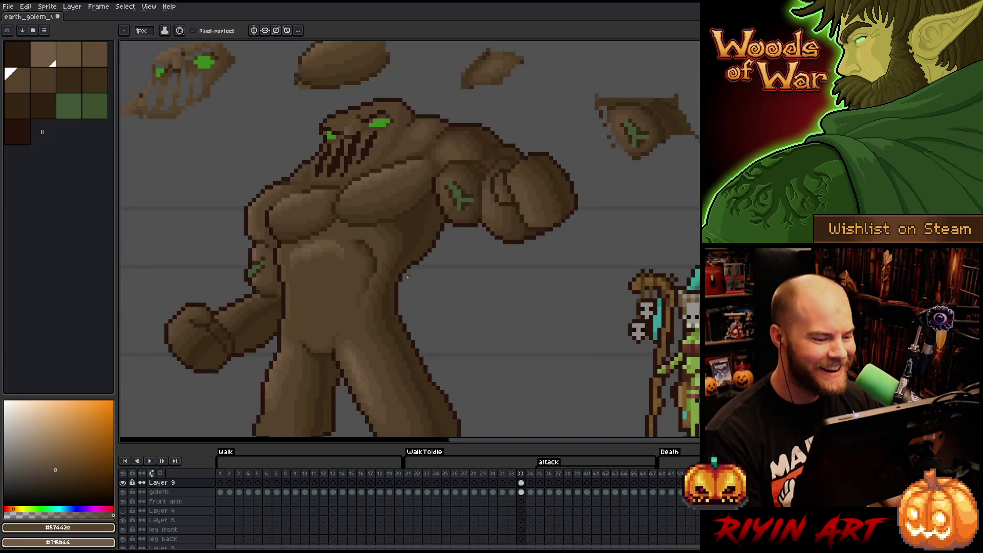
{"action": "scroll", "coordinate": [408, 278], "scroll_direction": "down", "scroll_amount": 1}
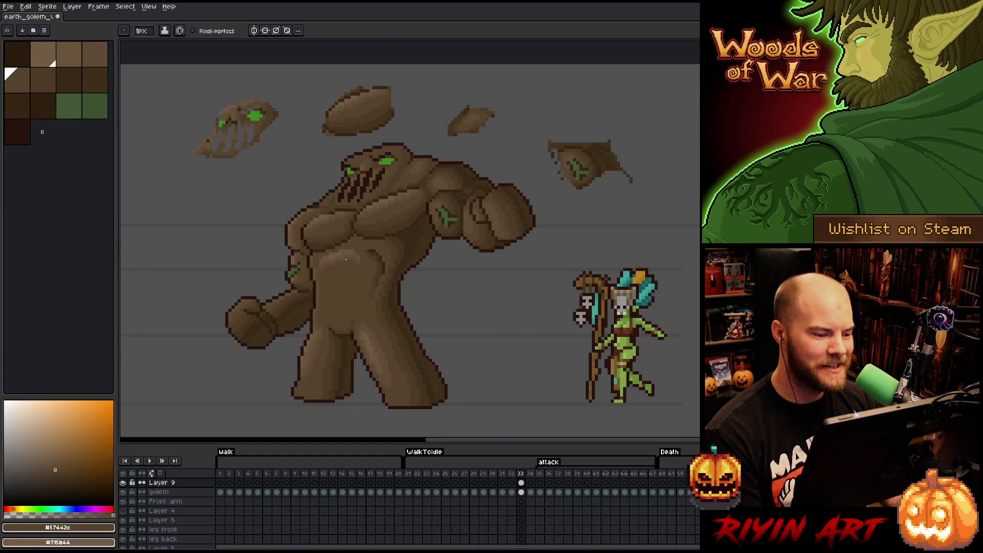
{"action": "scroll", "coordinate": [346, 260], "scroll_direction": "up", "scroll_amount": 2}
{"action": "scroll", "coordinate": [369, 257], "scroll_direction": "down", "scroll_amount": 1}
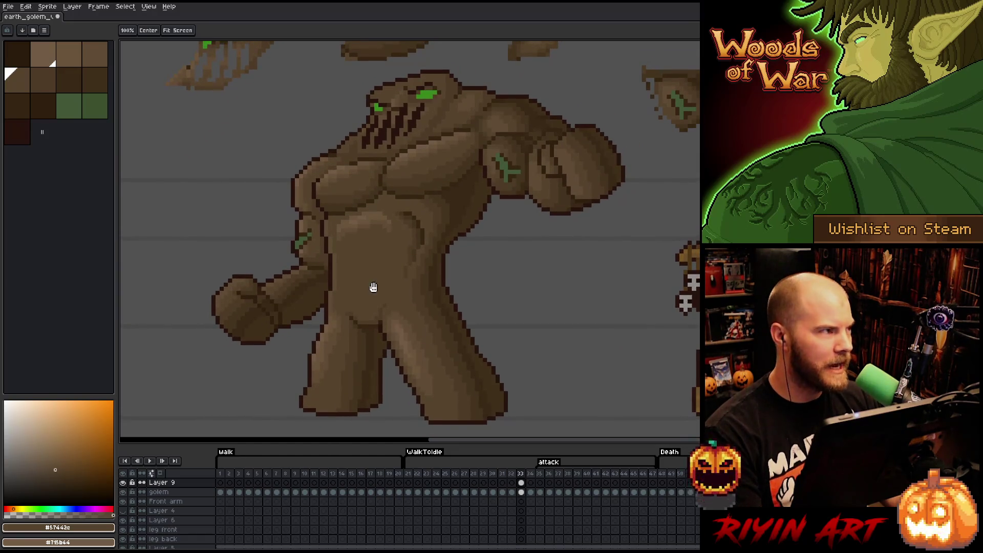
{"action": "left_click_drag", "start_coordinate": [446, 272], "coordinate": [422, 284]}
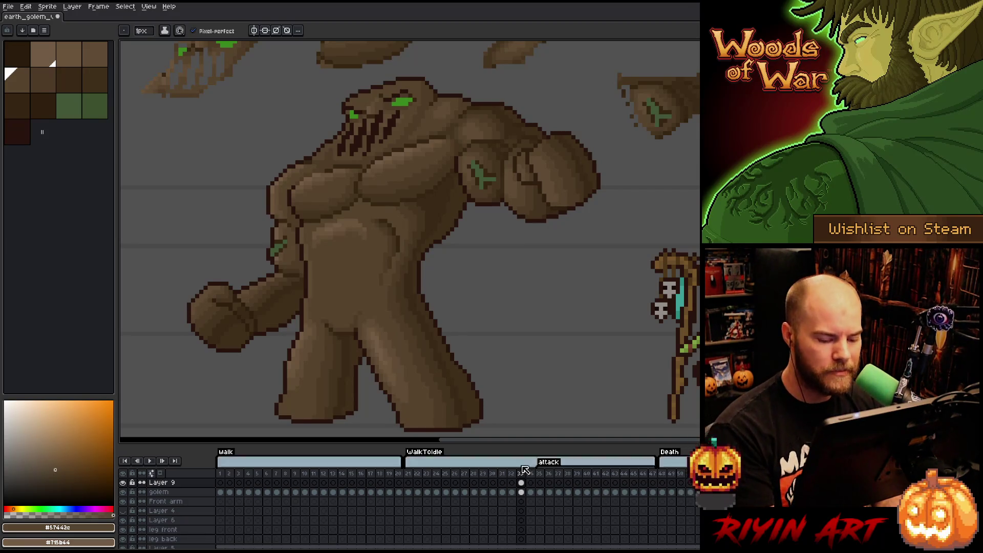
{"action": "left_click", "coordinate": [521, 482]}
{"action": "mouse_move", "coordinate": [492, 298]}
{"action": "left_mouse_down"}
{"action": "mouse_move", "coordinate": [559, 336]}
{"action": "mouse_move", "coordinate": [554, 243]}
{"action": "left_mouse_up"}
Add a pixel near the golem's eye, then pick dark browns #4d3b26 and #44331f
{"action": "key", "text": "b"}
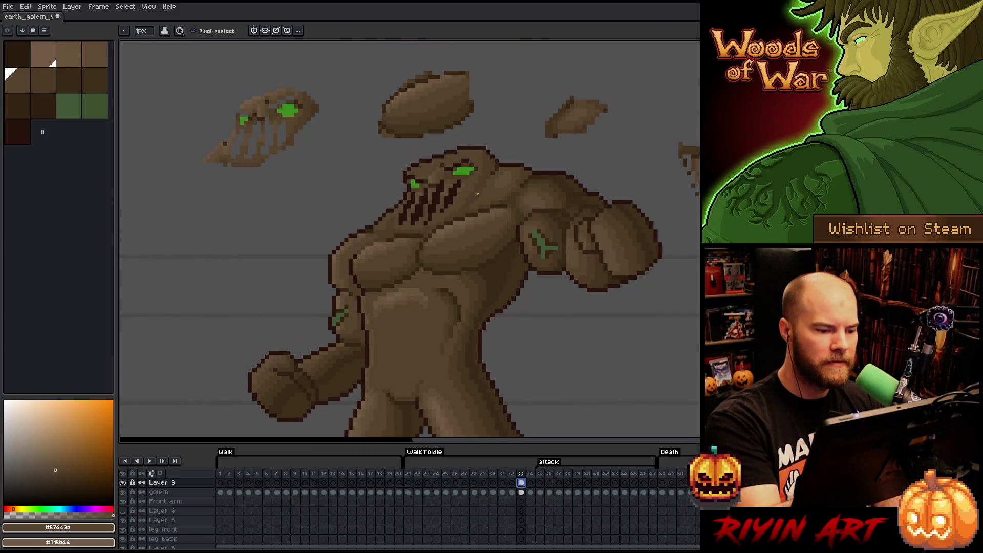
{"action": "left_click", "coordinate": [467, 186]}
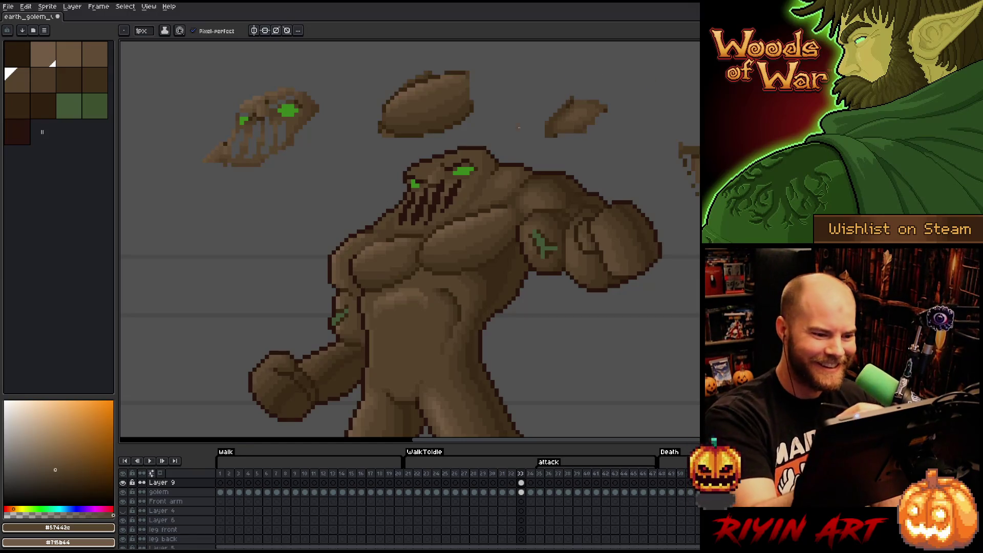
{"action": "left_click", "coordinate": [479, 208], "text": "alt"}
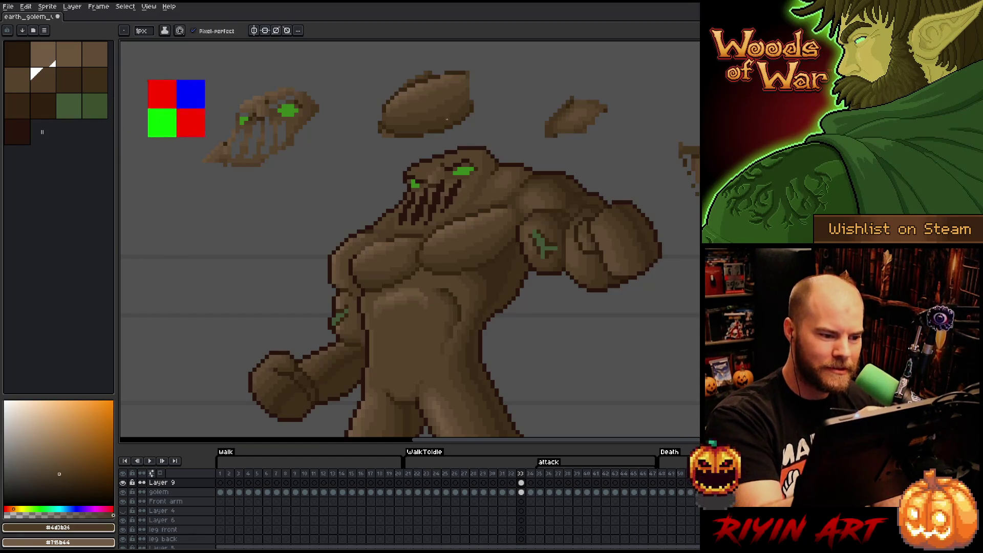
{"action": "left_click", "coordinate": [321, 101], "text": "alt"}
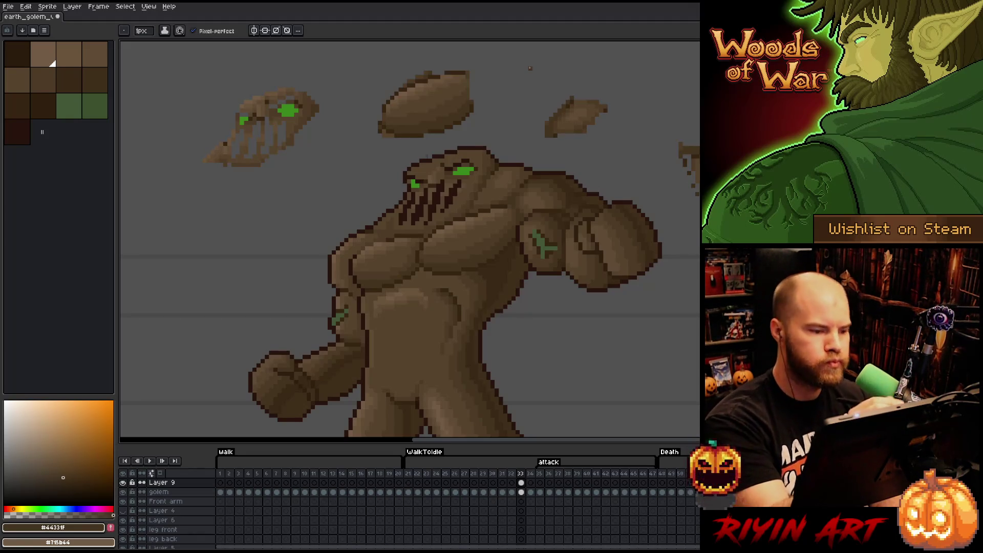
Sample the golem's light brown #715b44, then the head's mid brown #604c35
{"action": "key", "text": "i"}
{"action": "left_click", "coordinate": [253, 97]}
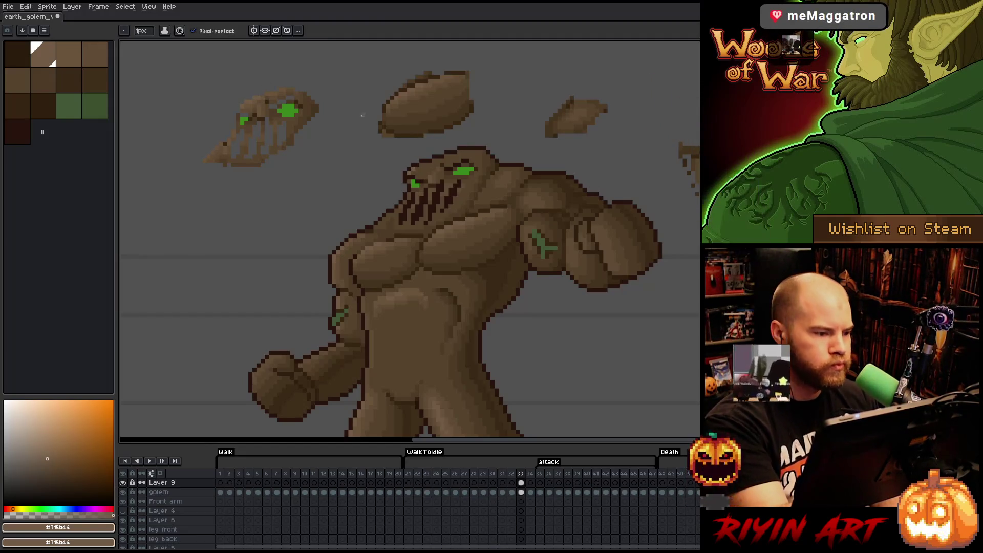
{"action": "left_click_drag", "start_coordinate": [469, 169], "coordinate": [479, 158]}
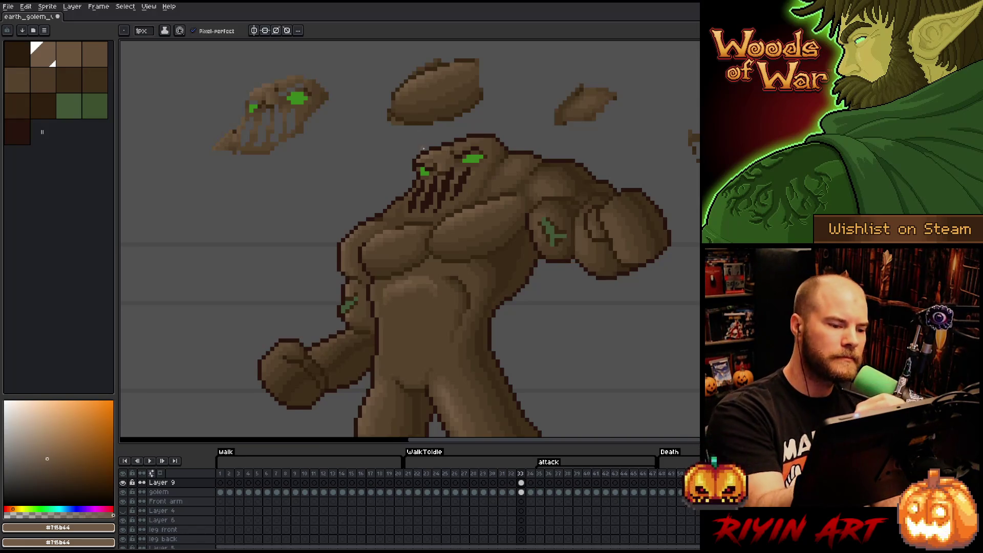
{"action": "left_click", "coordinate": [426, 153], "text": "alt"}
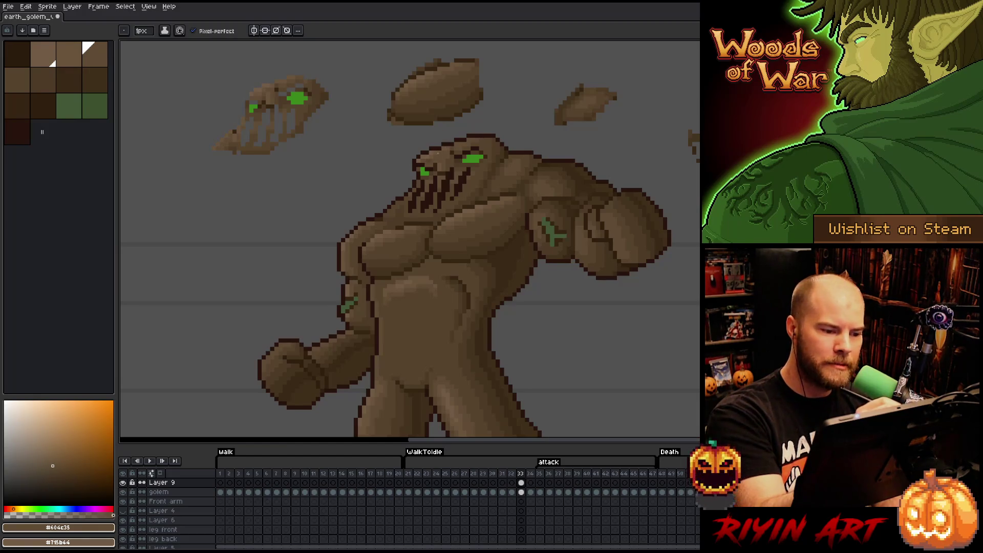
Try browns #57442c, #69533b and #715b44 before settling on mid brown #604c35
{"action": "left_click", "coordinate": [431, 164], "text": "alt"}
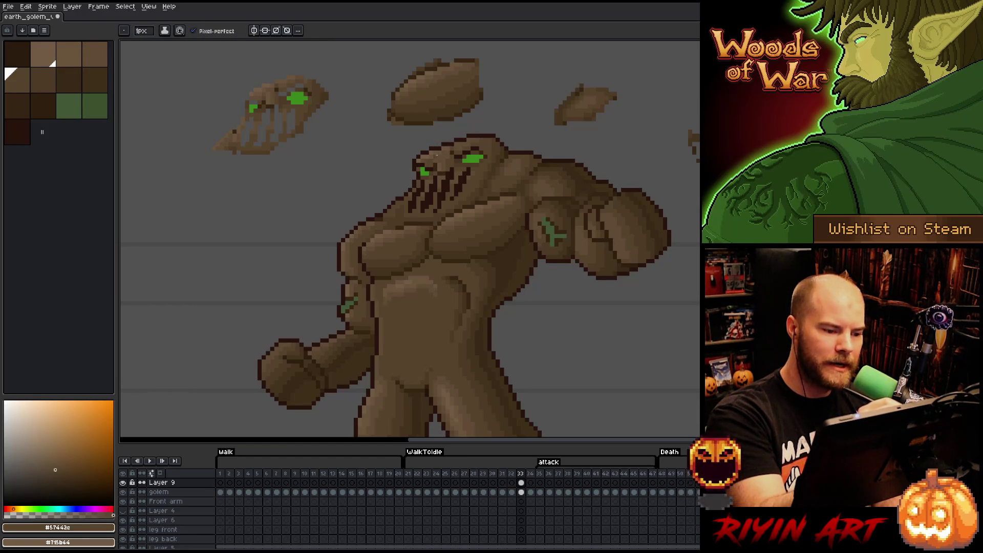
{"action": "key", "text": "alt"}
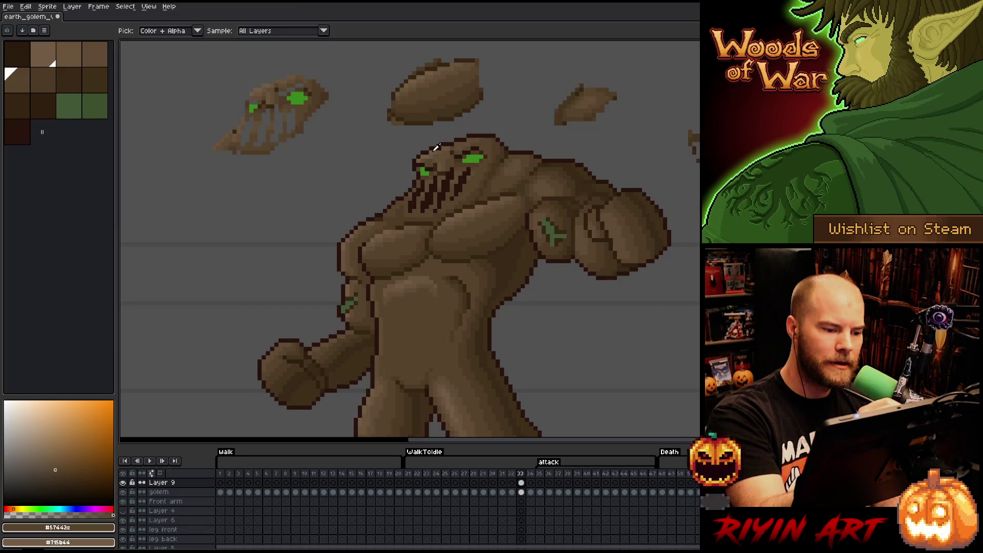
{"action": "left_click", "coordinate": [442, 151], "text": "alt"}
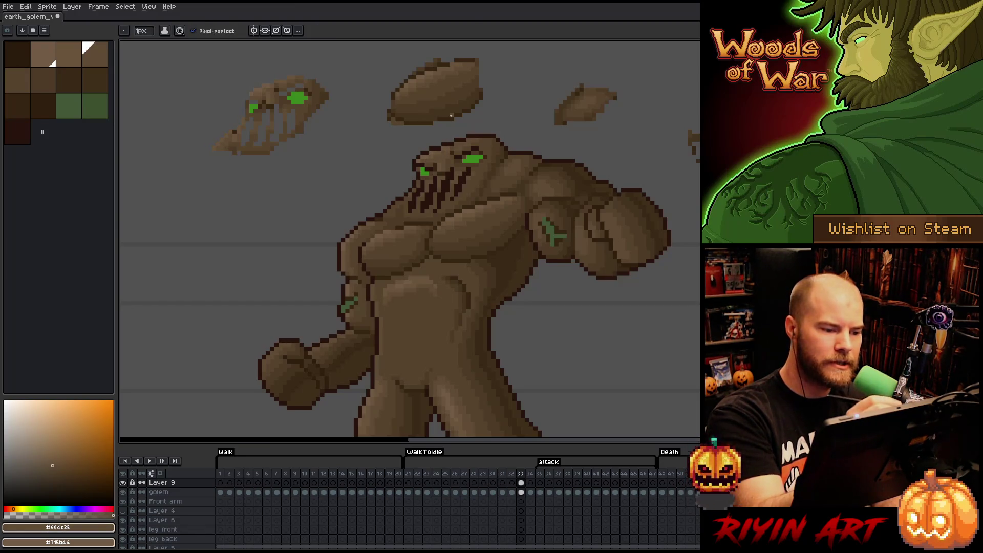
{"action": "left_click", "coordinate": [426, 162], "text": "alt"}
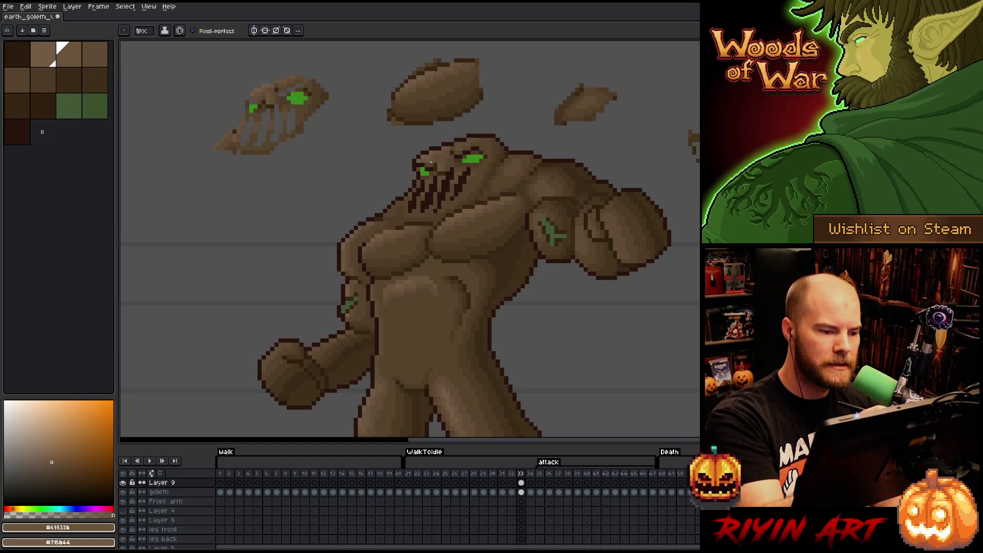
{"action": "left_click", "coordinate": [434, 152], "text": "alt"}
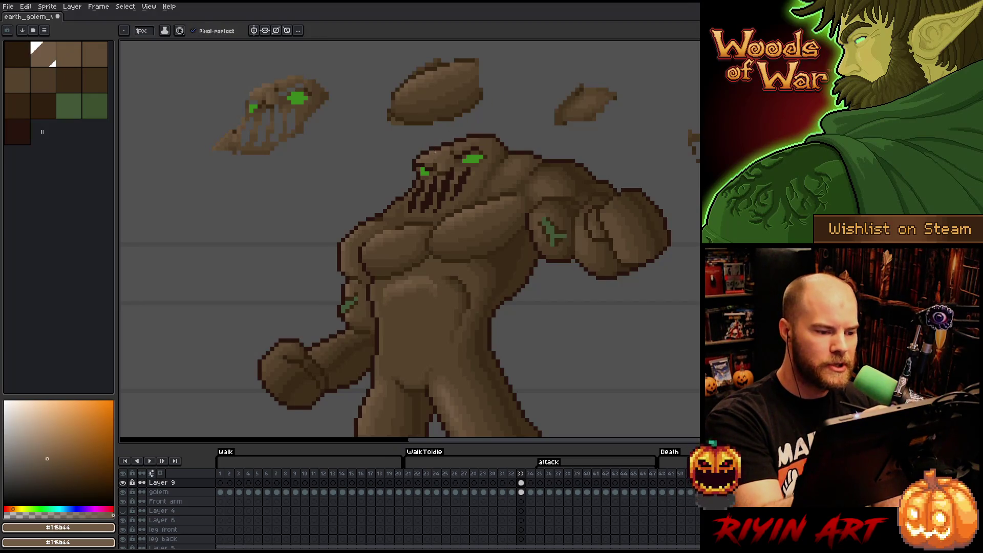
{"action": "left_click", "coordinate": [456, 141], "text": "alt"}
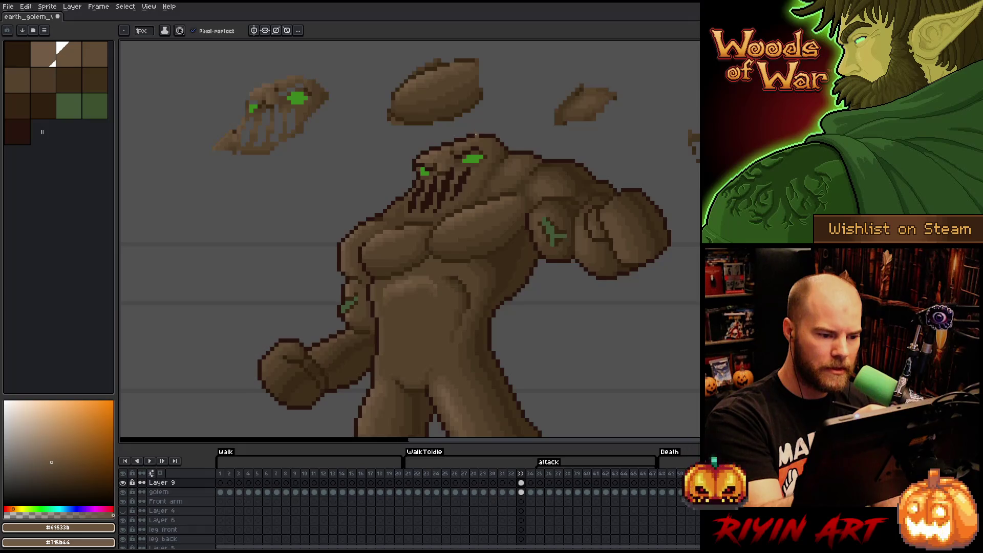
{"action": "left_click", "coordinate": [469, 142], "text": "alt"}
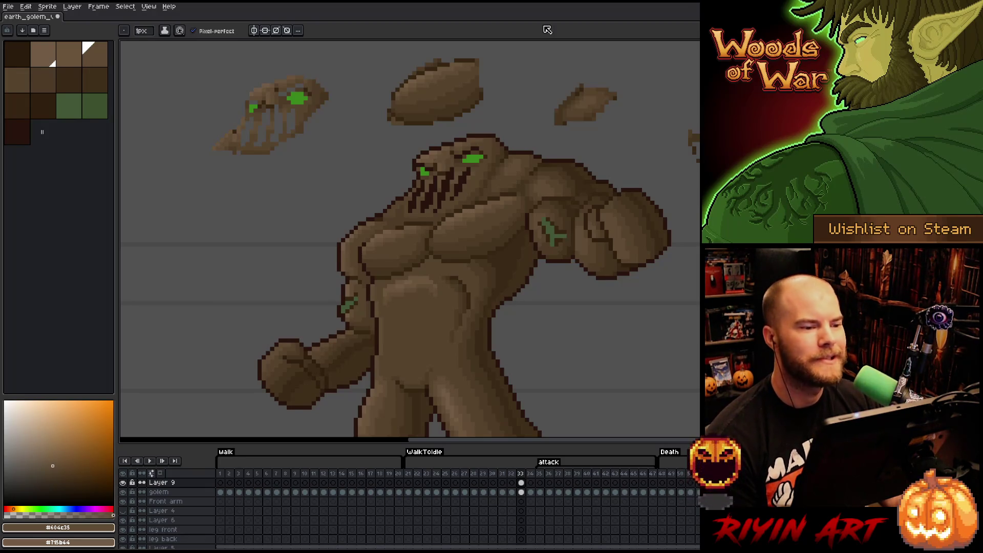
{"action": "scroll", "coordinate": [410, 238], "scroll_direction": "down", "scroll_amount": 3}
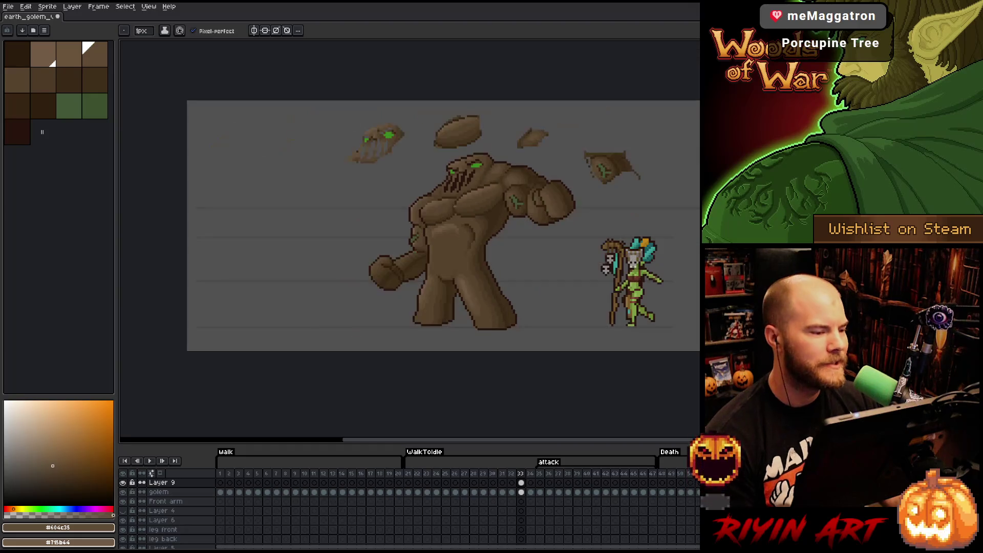
Sample darker and lighter browns from the golem's body for chest shading
{"action": "scroll", "coordinate": [410, 238], "scroll_direction": "up", "scroll_amount": 3}
{"action": "scroll", "coordinate": [628, 186], "scroll_direction": "up", "scroll_amount": 1}
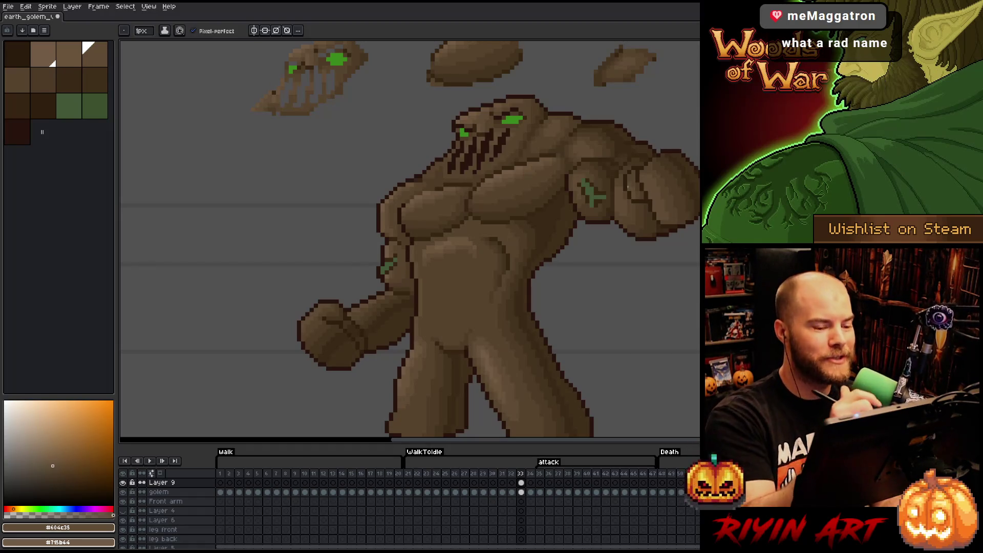
{"action": "scroll", "coordinate": [502, 193], "scroll_direction": "up", "scroll_amount": 3}
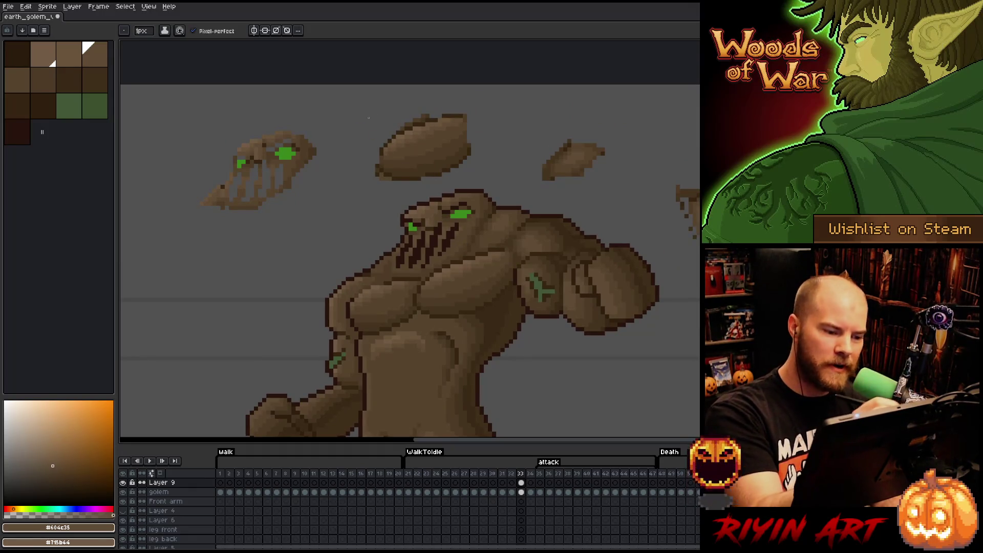
{"action": "key", "text": "alt"}
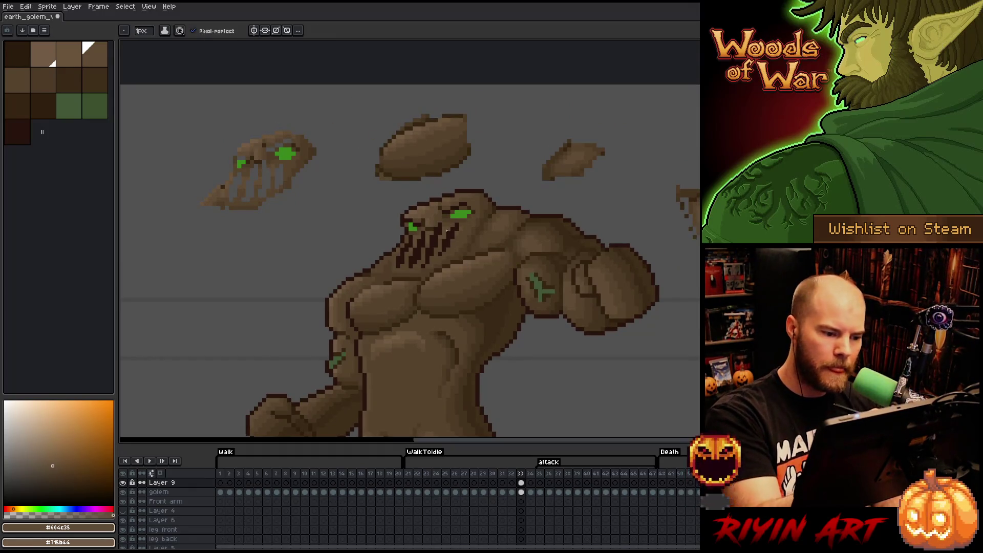
{"action": "left_click", "coordinate": [435, 210], "text": "alt"}
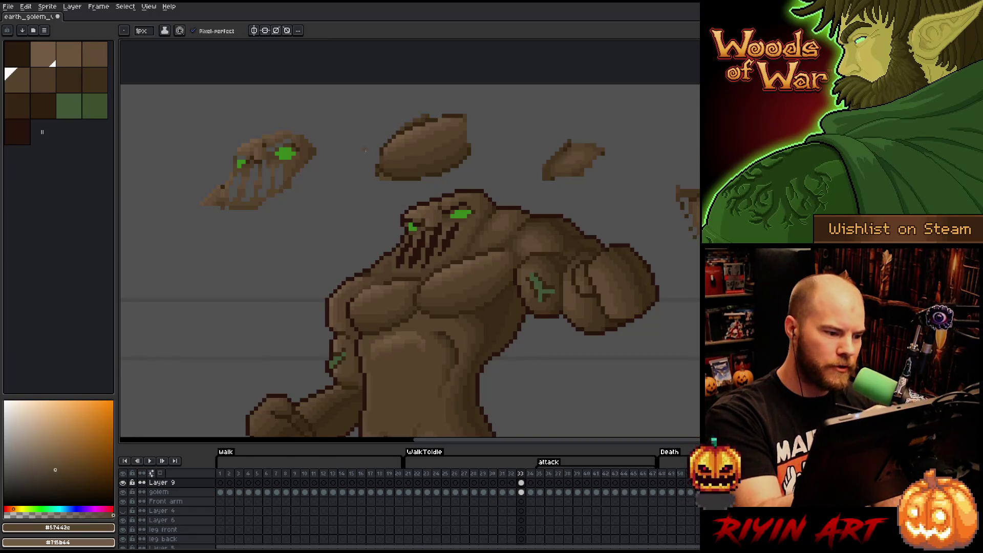
{"action": "left_click", "coordinate": [268, 157], "text": "alt"}
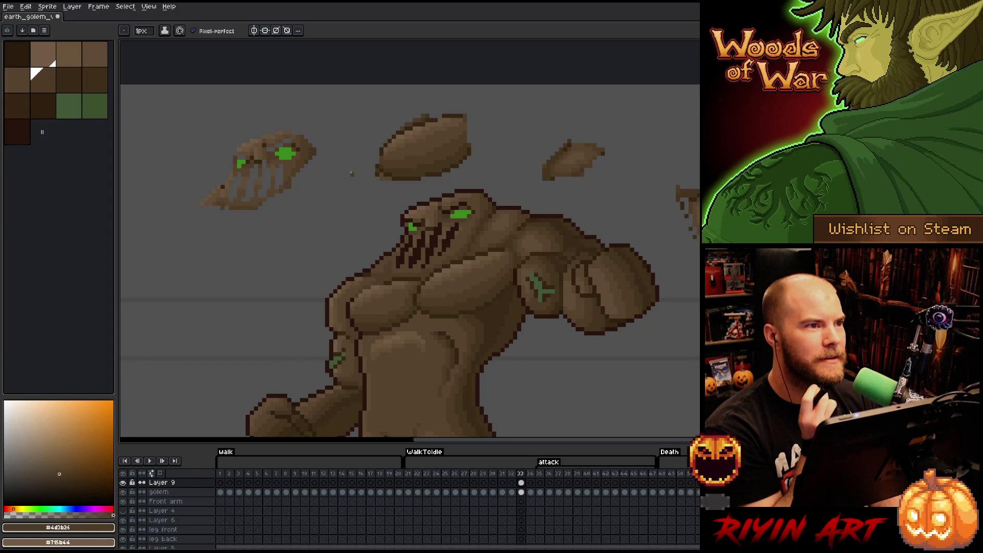
{"action": "left_click", "coordinate": [339, 299], "text": "alt"}
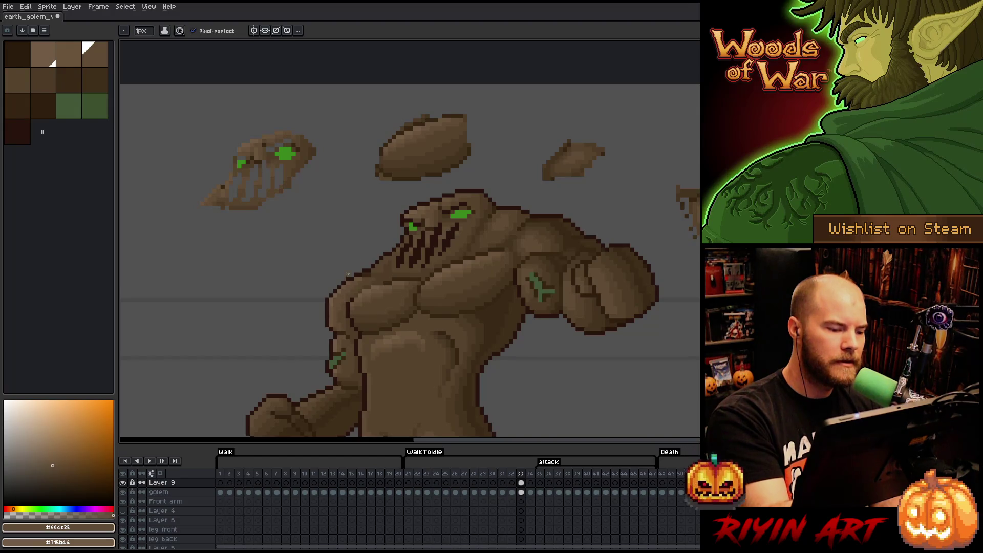
{"action": "left_click", "coordinate": [345, 298], "text": "alt"}
{"action": "left_click", "coordinate": [337, 300], "text": "alt"}
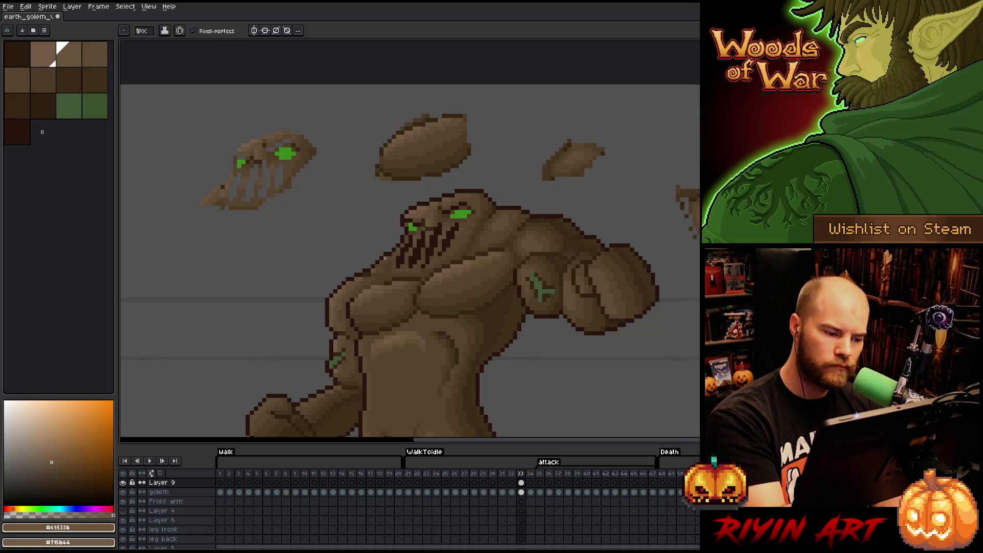
Compare frames 32 and 33 while sampling mid, dark and highlight chest browns
{"action": "key", "text": "F3"}
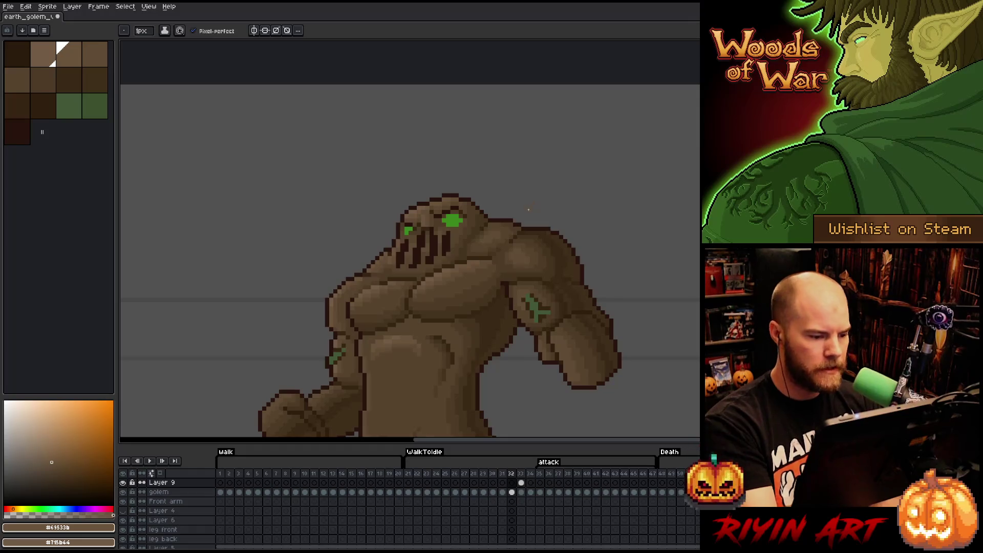
{"action": "key", "text": "F3"}
{"action": "key", "text": "Left"}
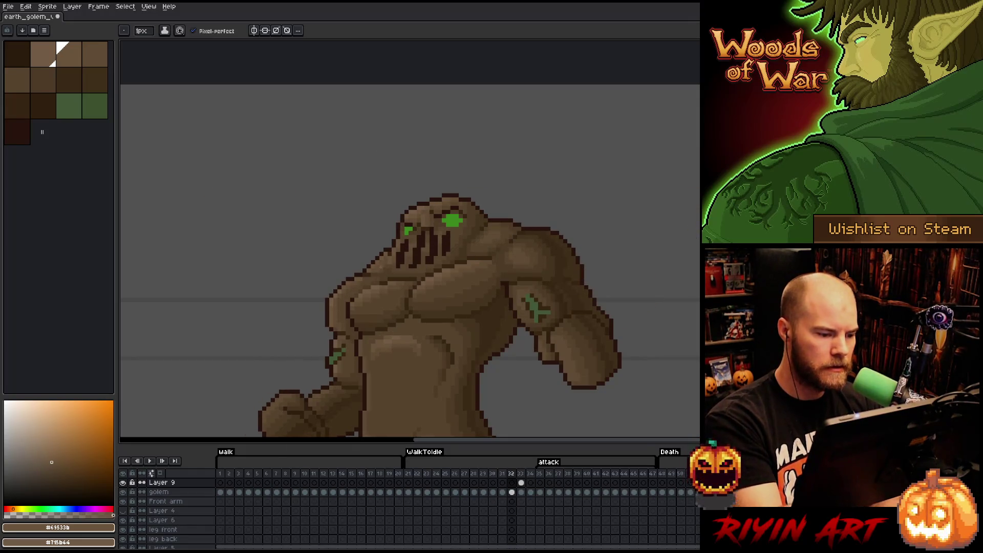
{"action": "left_click", "coordinate": [385, 260], "text": "alt"}
{"action": "key", "text": "Right"}
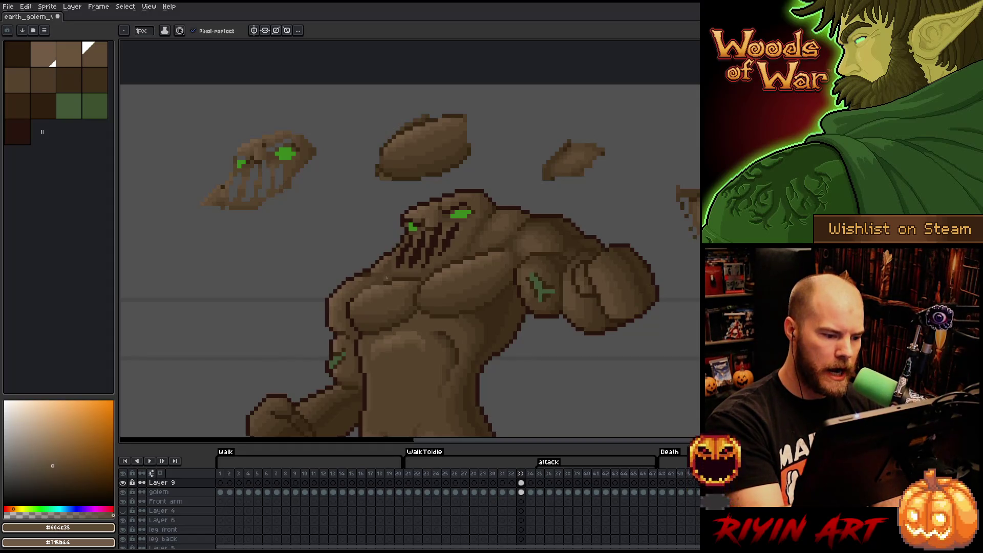
{"action": "left_click", "coordinate": [389, 262], "text": "alt"}
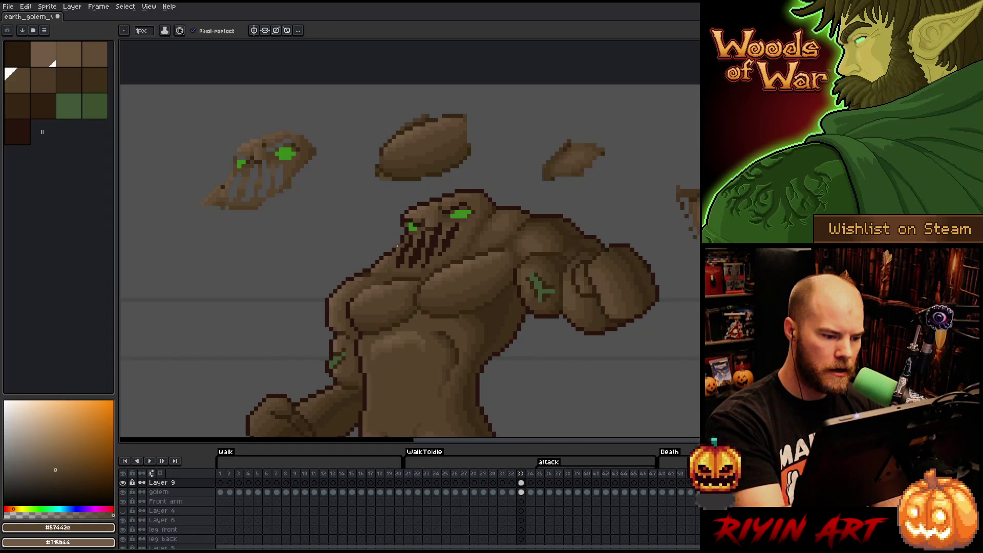
{"action": "left_click", "coordinate": [391, 263], "text": "alt"}
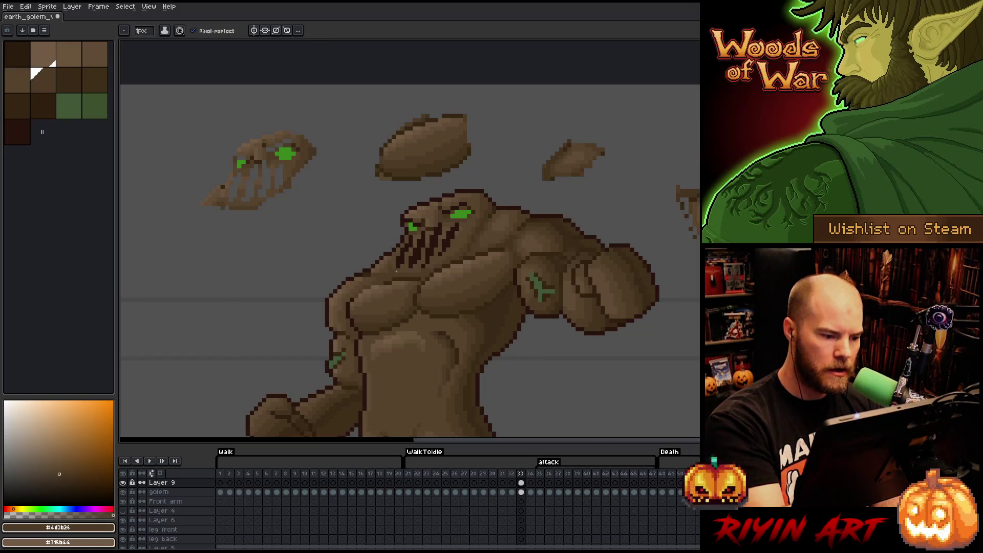
{"action": "key", "text": "Left"}
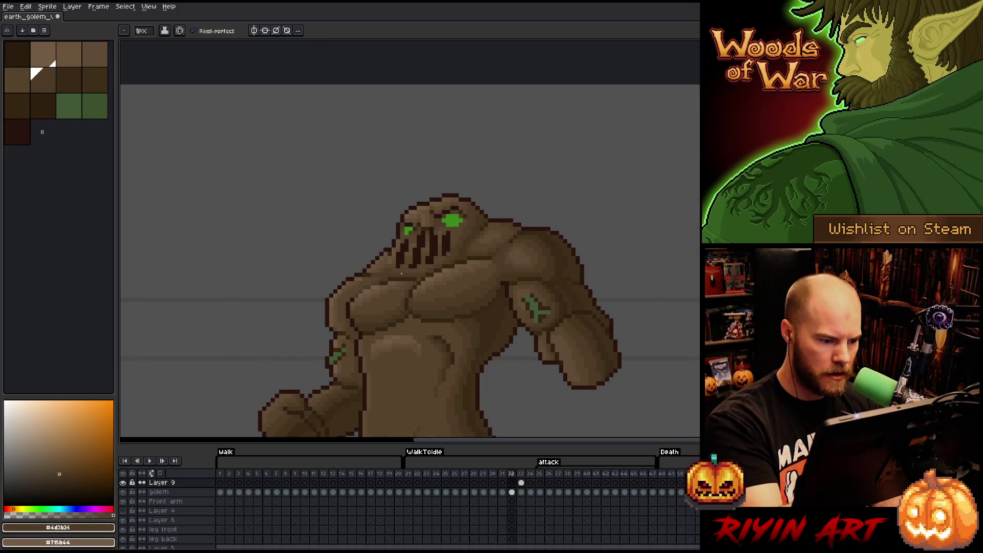
{"action": "left_click", "coordinate": [398, 264], "text": "alt"}
{"action": "key", "text": "Right"}
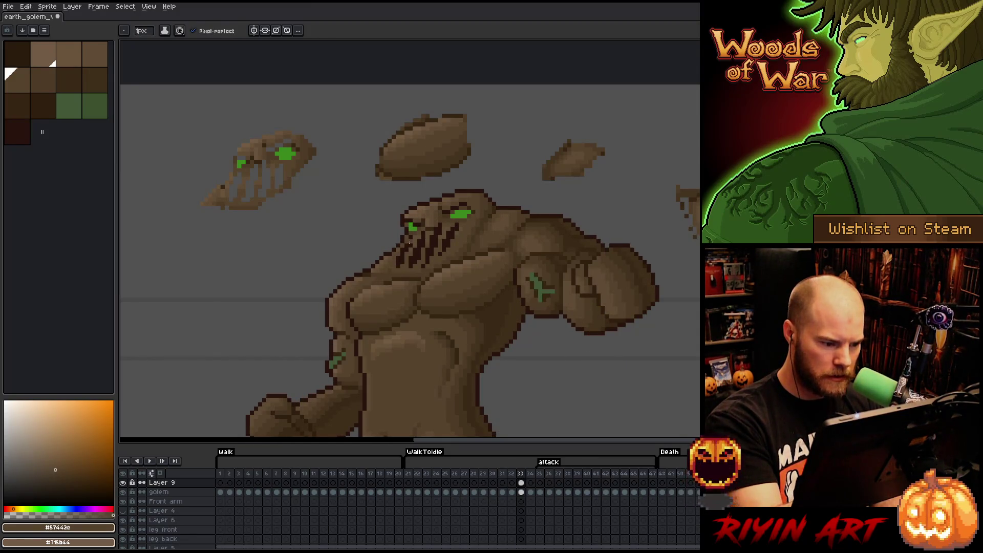
{"action": "key", "text": "Left"}
{"action": "left_click", "coordinate": [397, 256], "text": "alt"}
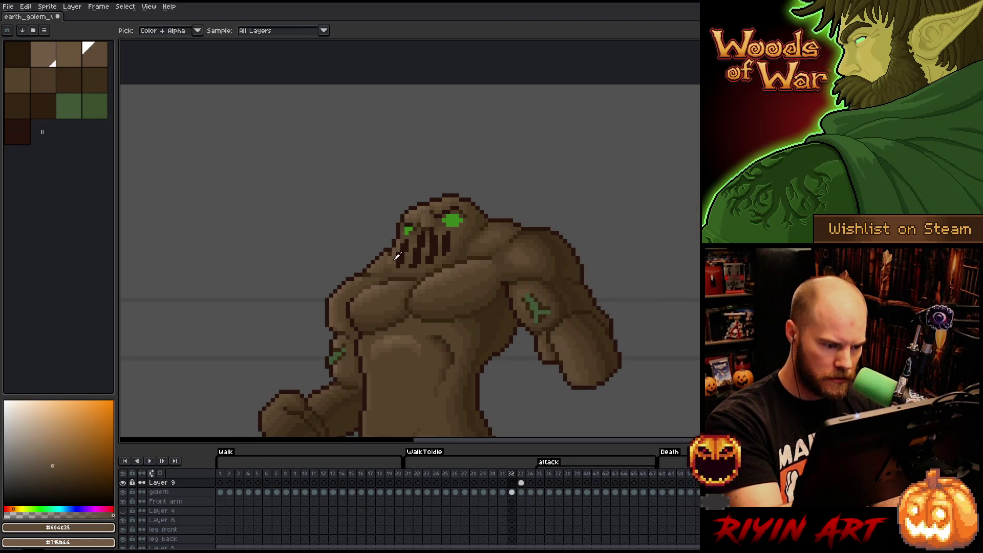
{"action": "key", "text": "Right"}
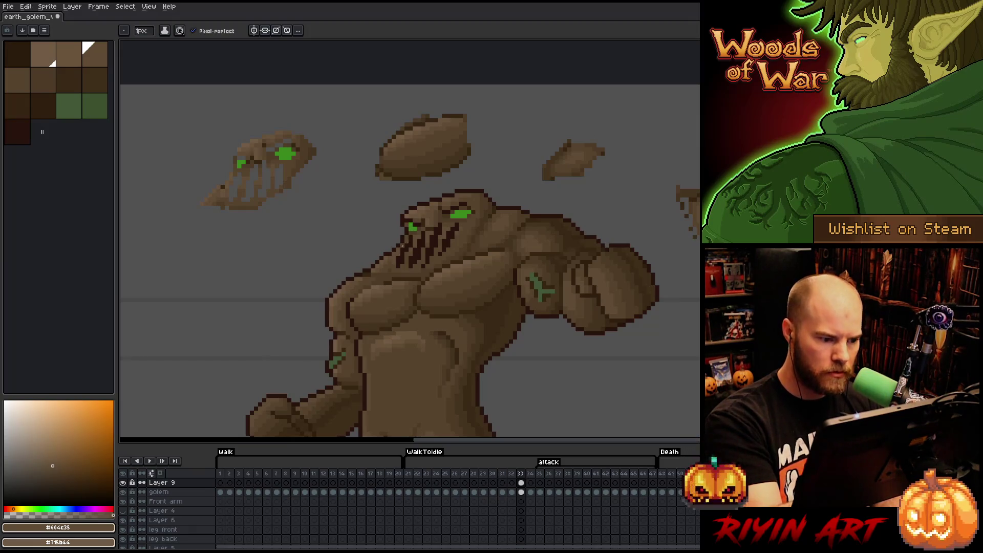
{"action": "left_click", "coordinate": [405, 237], "text": "alt"}
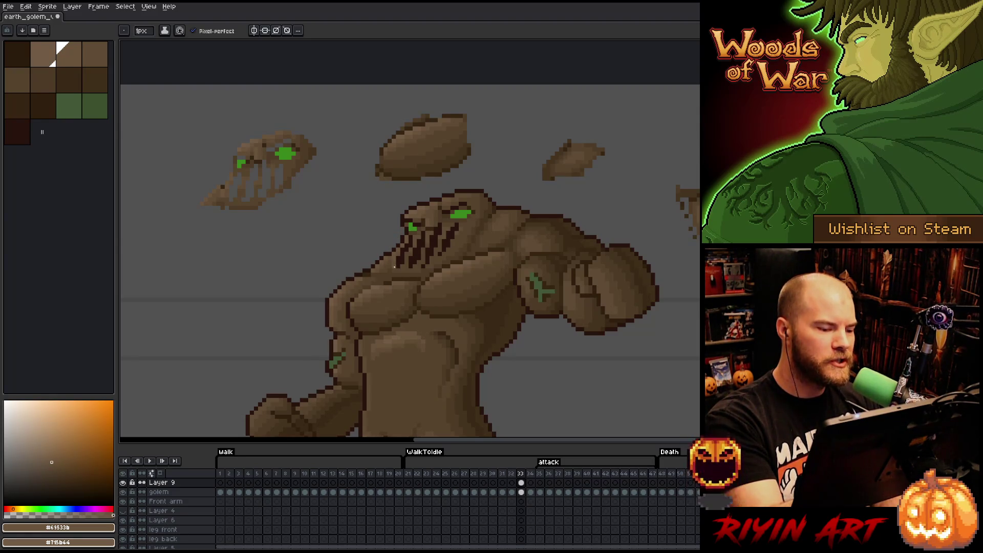
Pick the dark shadow brown #4d3b26 for the jaw and chest shading
{"action": "left_click", "coordinate": [397, 267], "text": "alt"}
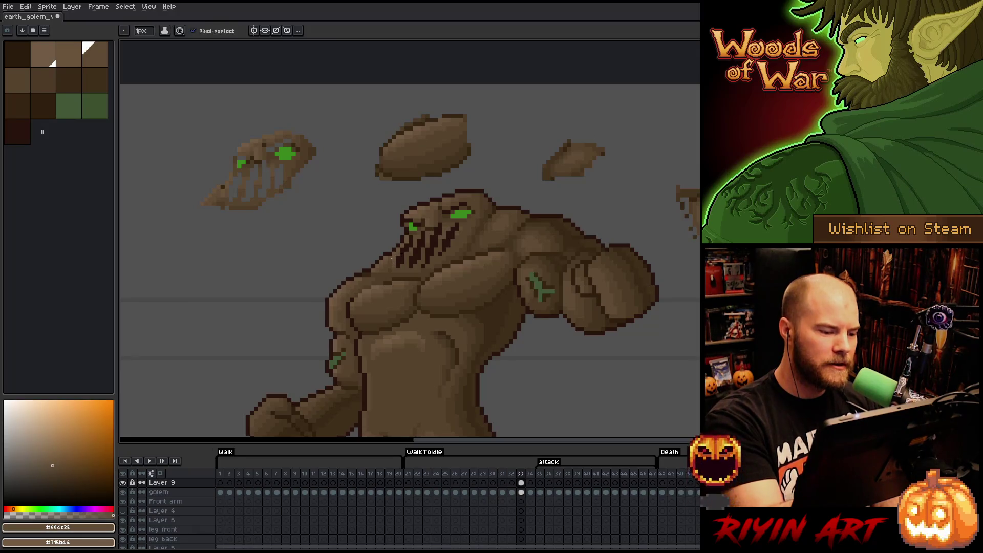
{"action": "left_click", "coordinate": [391, 268], "text": "alt"}
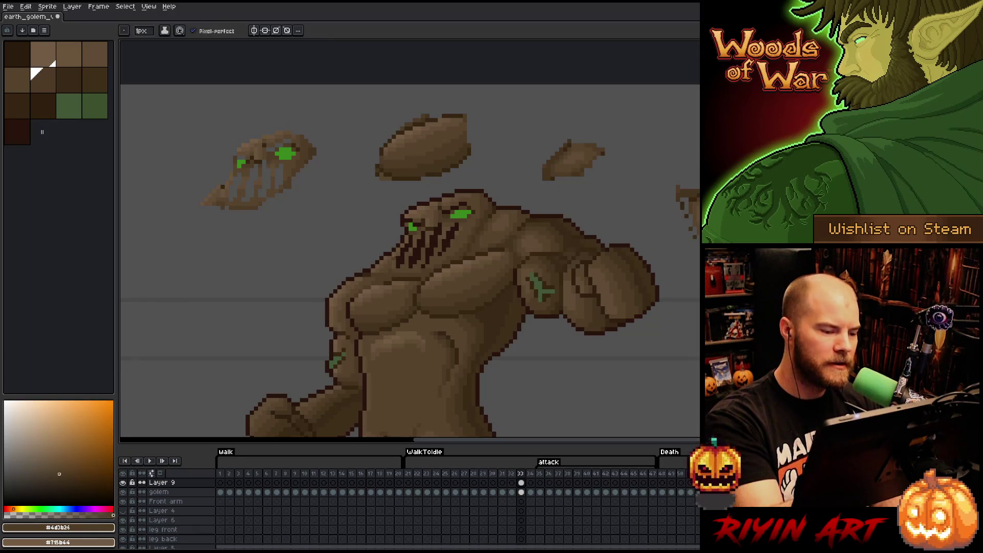
{"action": "left_click", "coordinate": [391, 265], "text": "alt"}
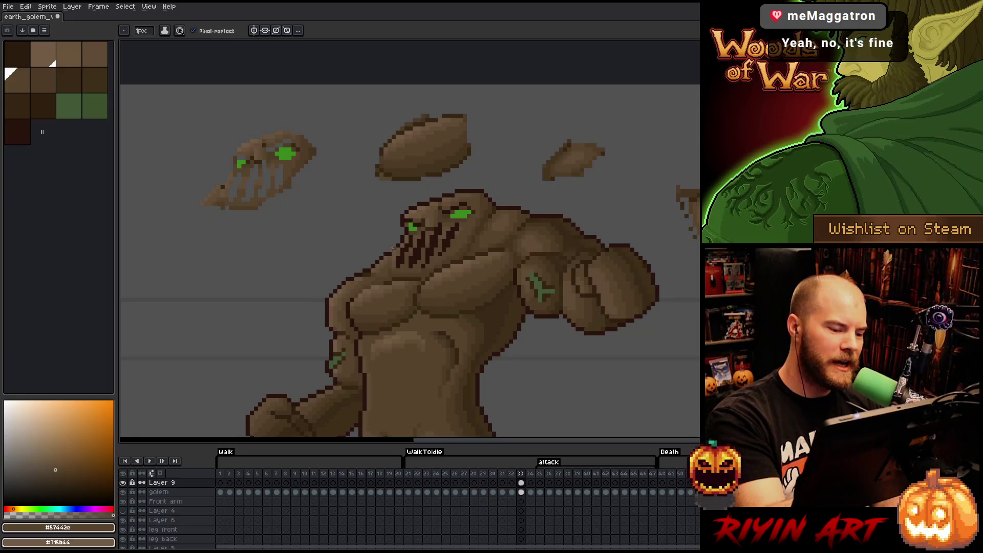
{"action": "left_click", "coordinate": [383, 271], "text": "alt"}
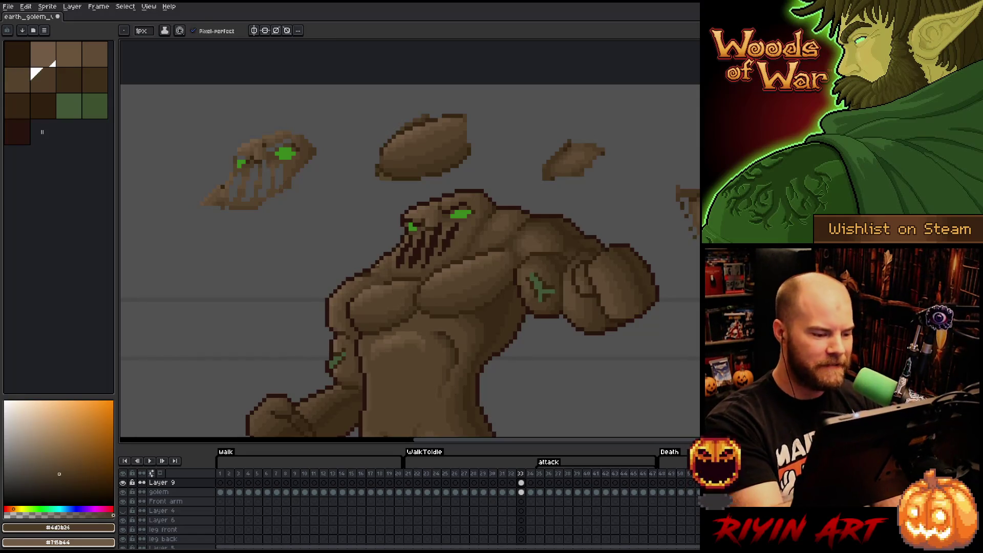
{"action": "key", "text": "v"}
{"action": "key", "text": "b"}
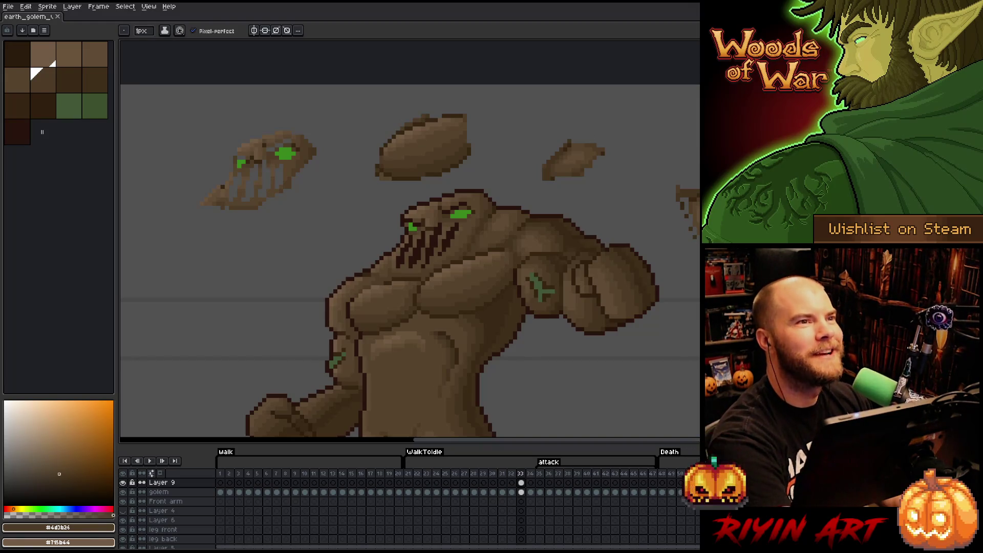
{"action": "scroll", "coordinate": [452, 305], "scroll_direction": "down", "scroll_amount": 1}
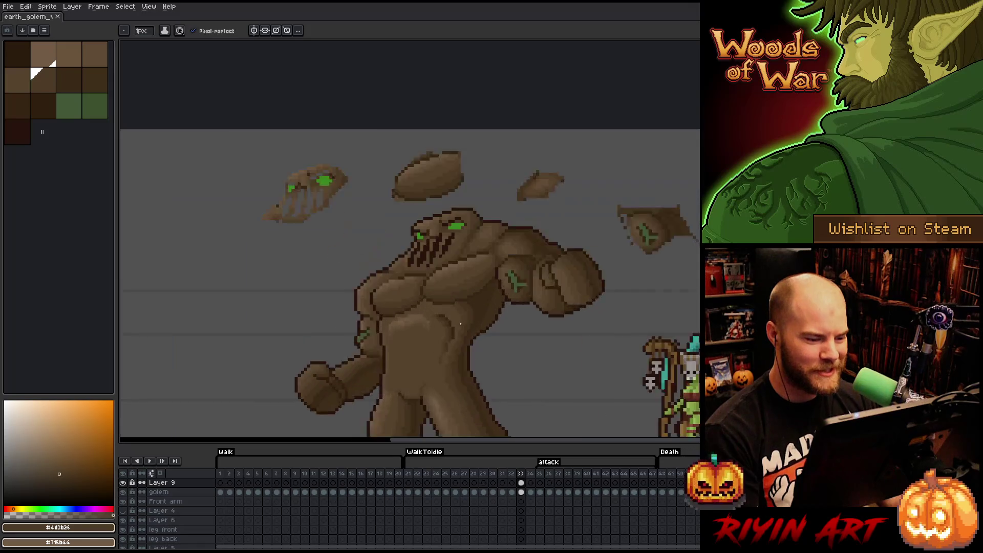
{"action": "scroll", "coordinate": [456, 307], "scroll_direction": "up", "scroll_amount": 1}
{"action": "key", "text": "space"}
{"action": "mouse_move", "coordinate": [512, 334]}
{"action": "left_mouse_down"}
{"action": "mouse_move", "coordinate": [507, 281]}
{"action": "mouse_move", "coordinate": [521, 260]}
{"action": "left_mouse_up"}
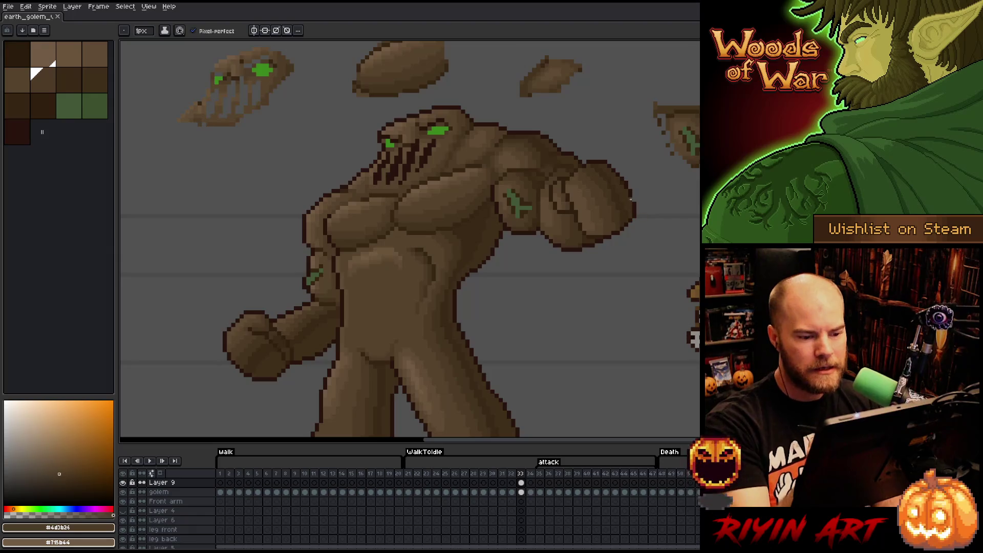
{"action": "key", "text": "space"}
{"action": "mouse_move", "coordinate": [523, 297]}
{"action": "left_mouse_down"}
{"action": "mouse_move", "coordinate": [575, 305]}
{"action": "mouse_move", "coordinate": [553, 306]}
{"action": "left_mouse_up"}
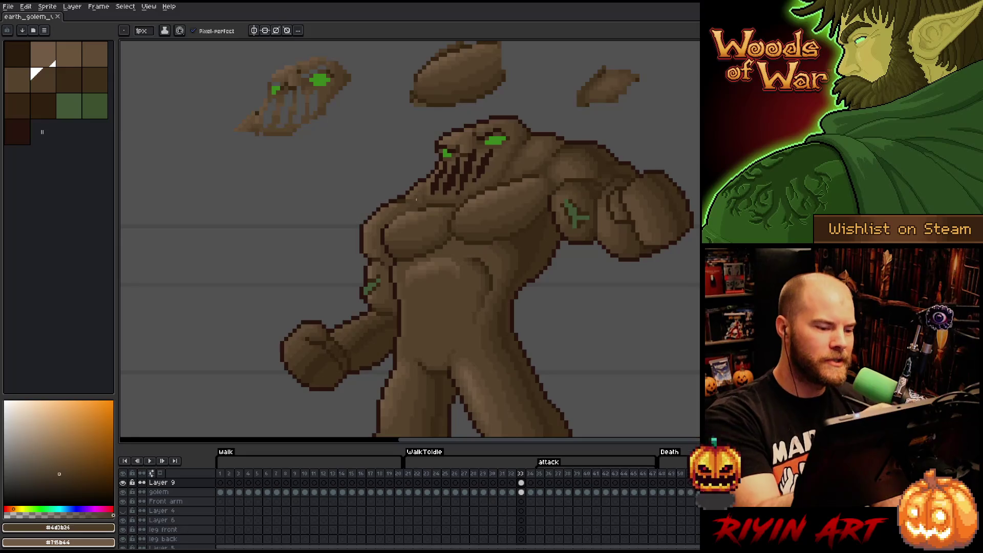
{"action": "left_click", "coordinate": [414, 202], "text": "alt"}
{"action": "left_click", "coordinate": [427, 189], "text": "alt"}
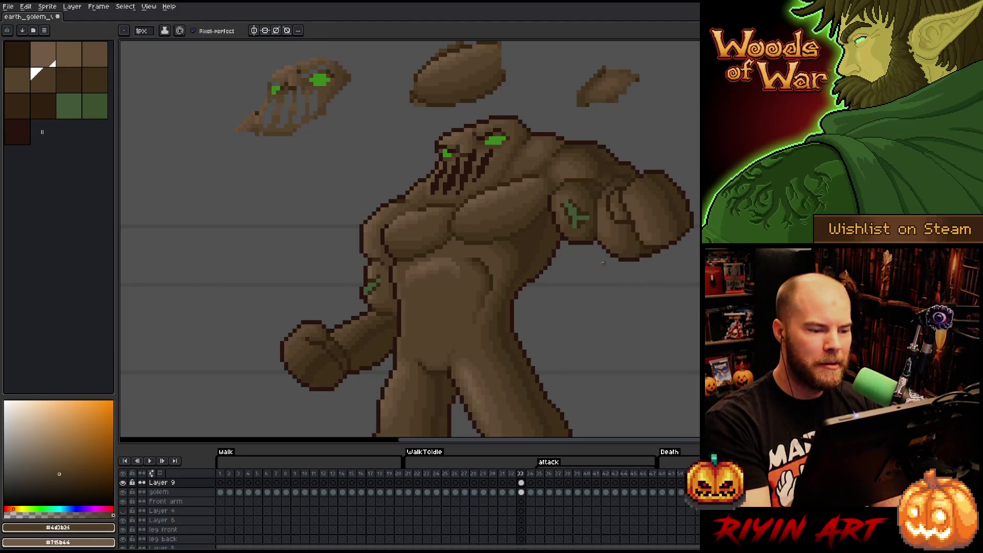
{"action": "left_click", "coordinate": [485, 142], "text": "alt"}
{"action": "left_click", "coordinate": [458, 146], "text": "alt"}
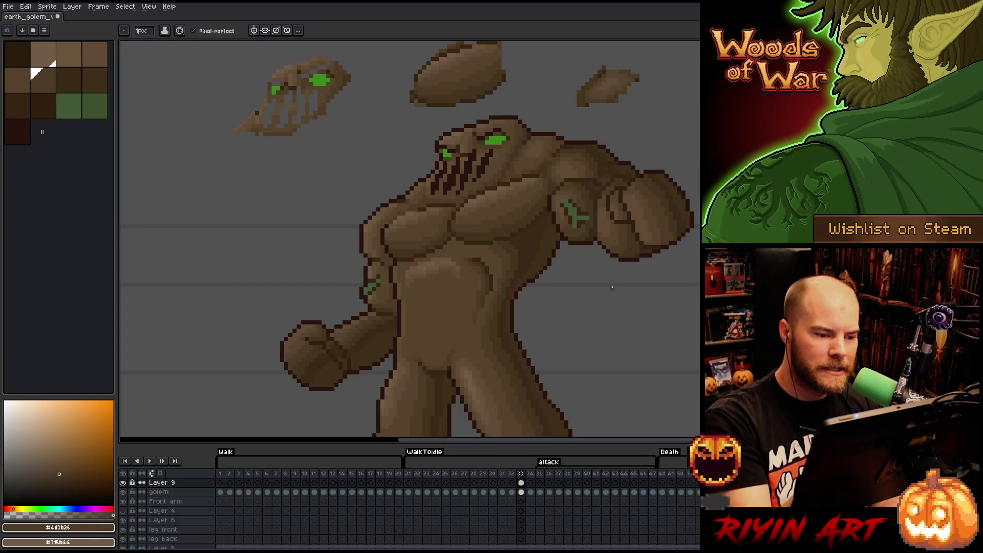
{"action": "key", "text": "comma"}
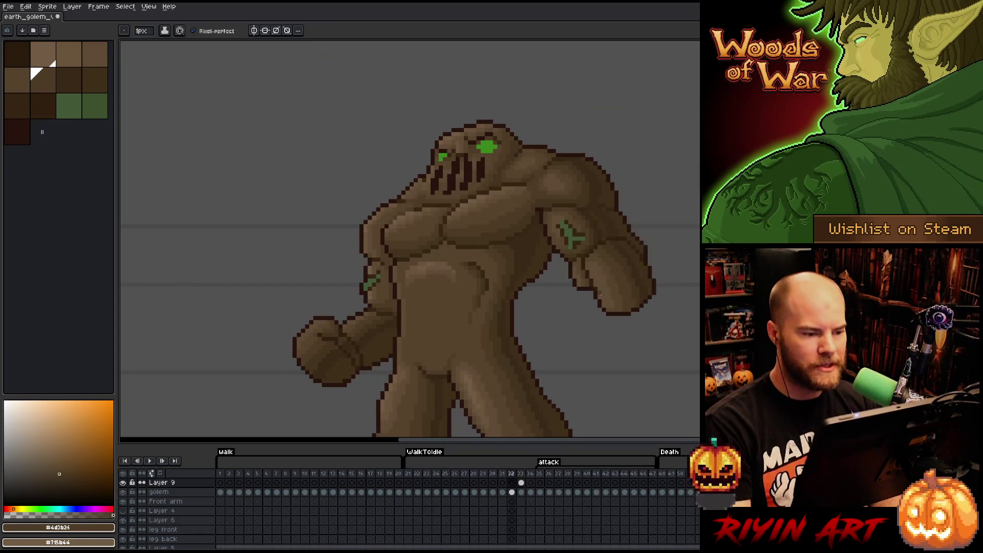
{"action": "key", "text": "period"}
{"action": "key", "text": "comma"}
{"action": "key", "text": "period"}
{"action": "key", "text": "comma"}
{"action": "key", "text": "period"}
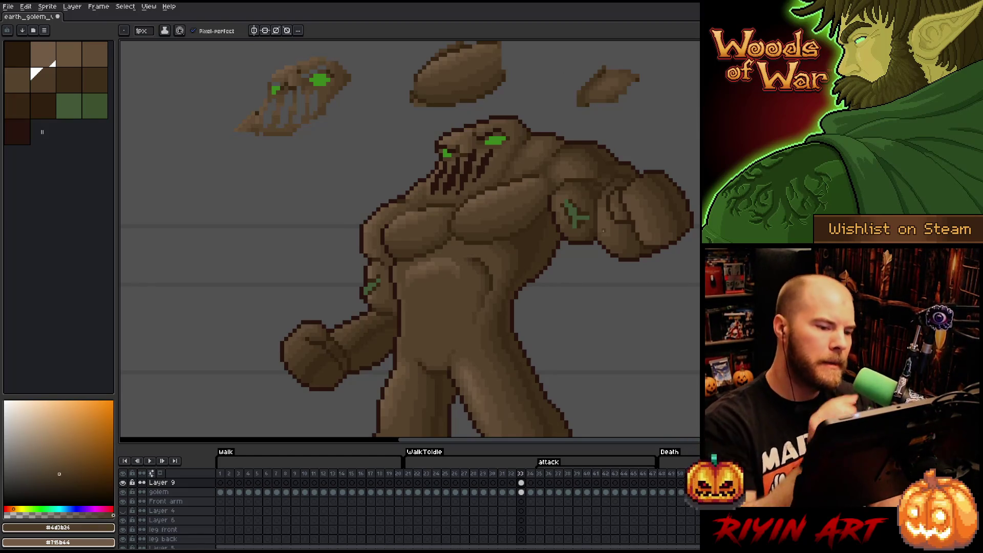
{"action": "key", "text": "bracketleft"}
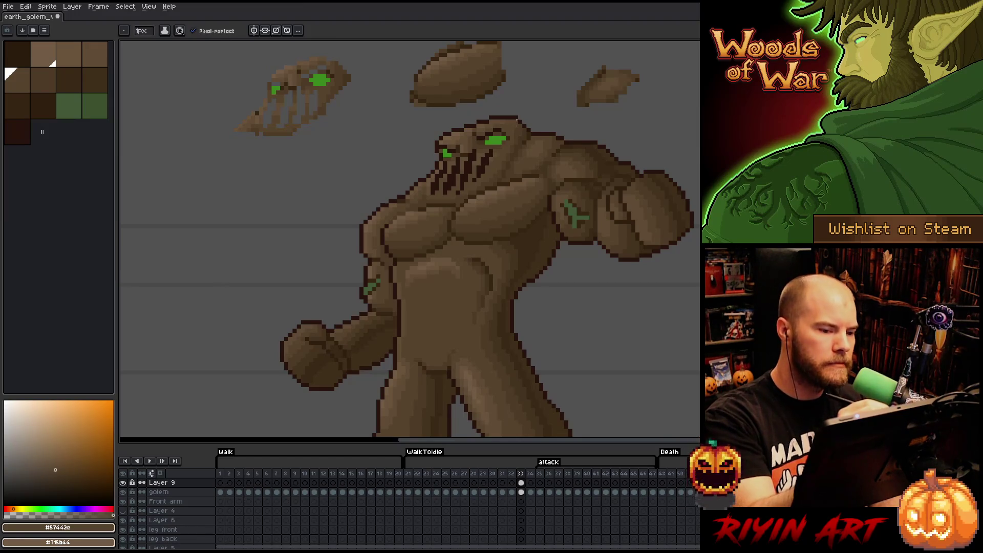
{"action": "key", "text": "bracketright"}
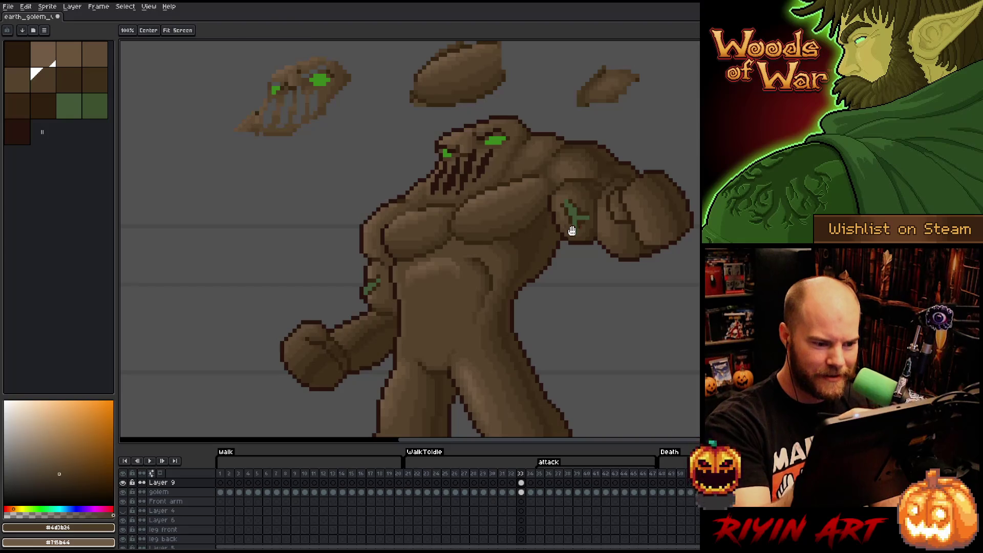
Sample the dark shoulder browns for touch-ups and save the sprite
{"action": "scroll", "coordinate": [566, 219], "scroll_direction": "up", "scroll_amount": 1}
{"action": "left_click", "coordinate": [573, 177]}
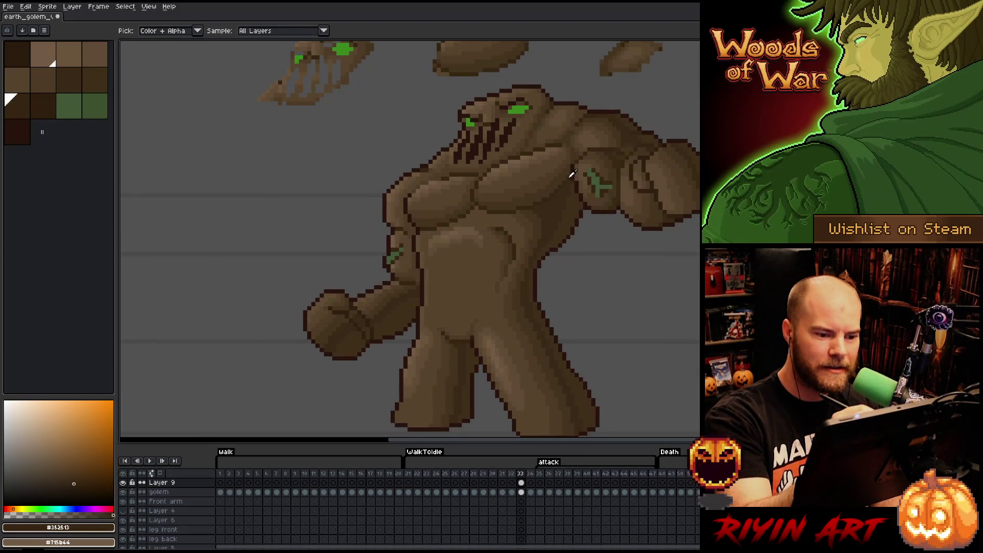
{"action": "key", "text": "b"}
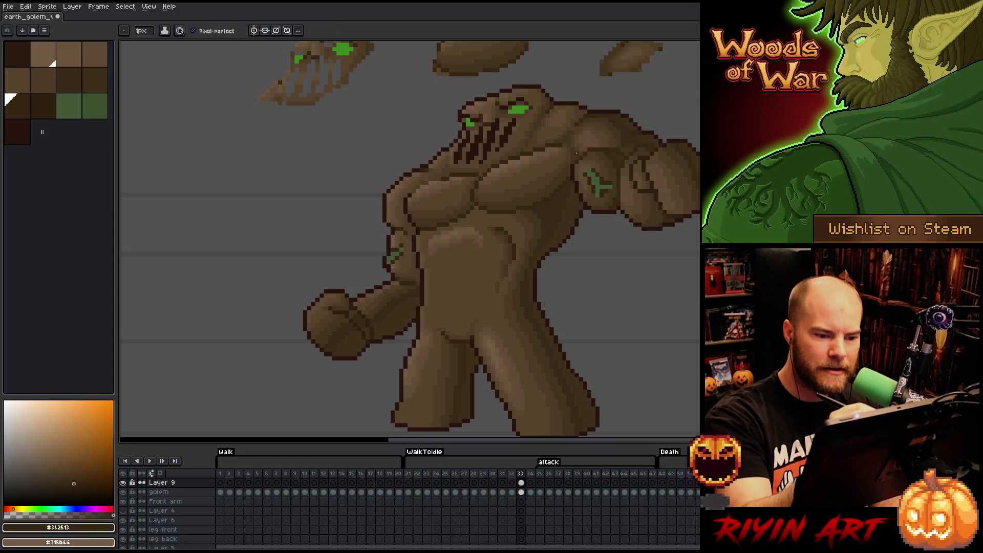
{"action": "left_click", "coordinate": [567, 186], "text": "alt"}
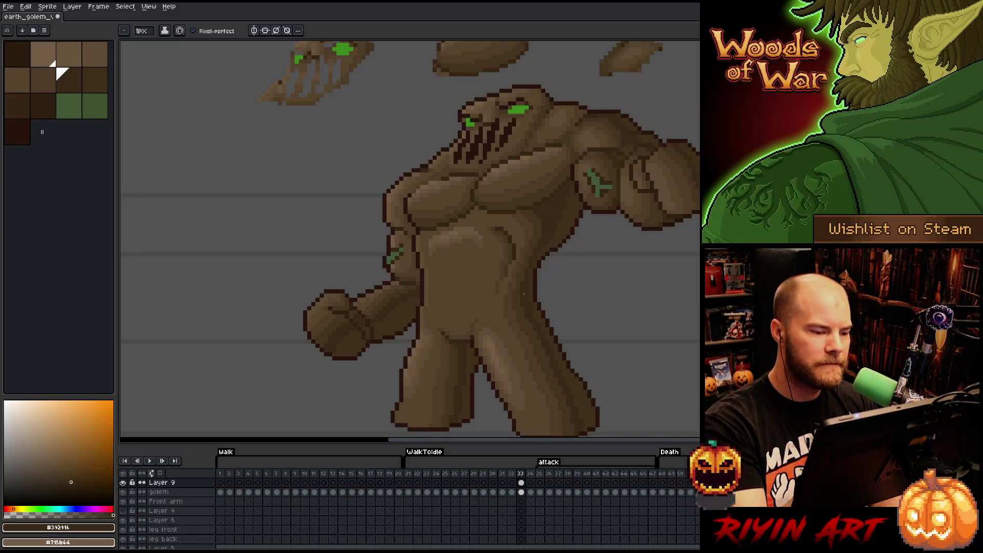
{"action": "key", "text": "ctrl+s"}
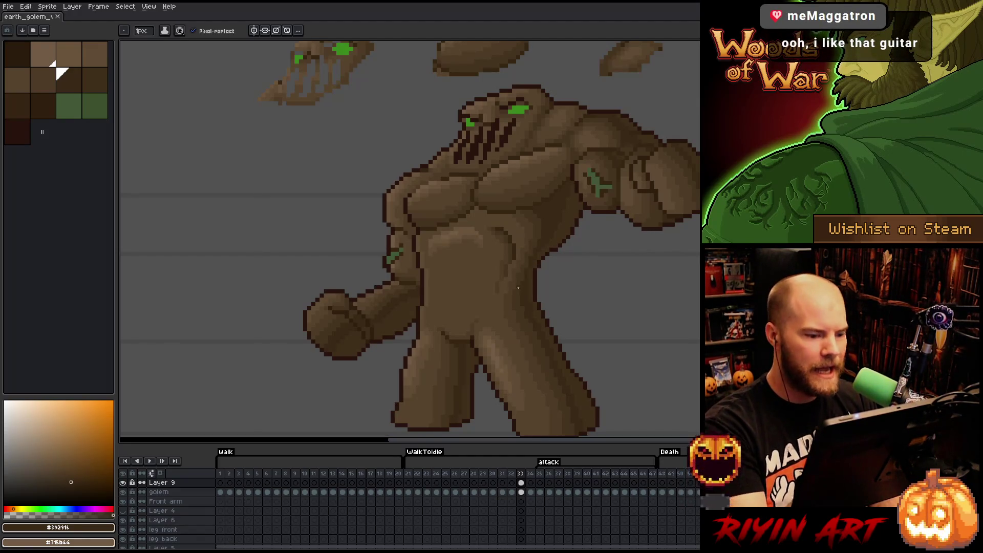
Compare the lowered and raised arm poses in frames 32 and 33, then pick a lighter highlight brown
{"action": "key", "text": "Left"}
{"action": "key", "text": "Right"}
{"action": "key", "text": "Left"}
{"action": "key", "text": "Right"}
{"action": "key", "text": "Left"}
{"action": "key", "text": "Right"}
{"action": "key", "text": "Left"}
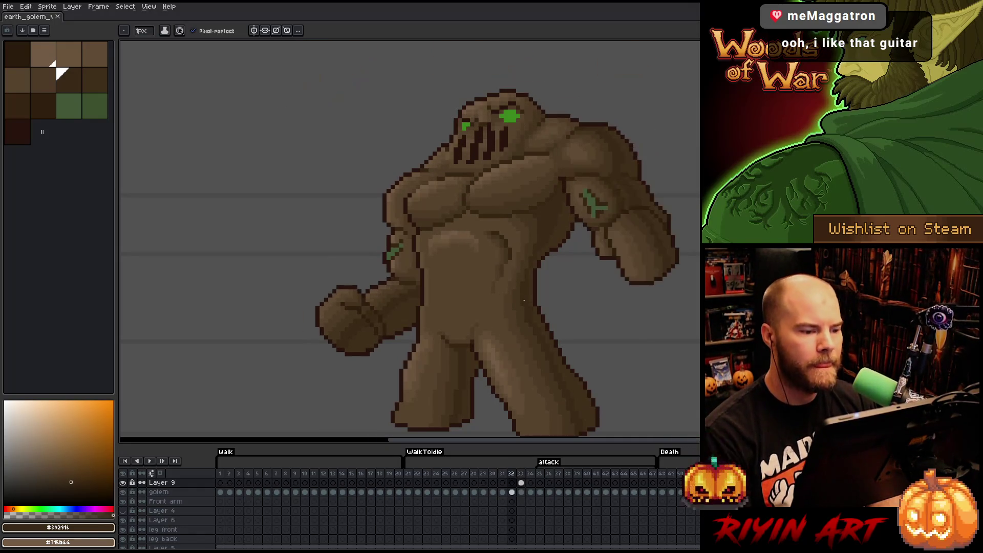
{"action": "key", "text": "Right"}
{"action": "key", "text": "Left"}
{"action": "key", "text": "Right"}
{"action": "key", "text": "Left"}
{"action": "key", "text": "Right"}
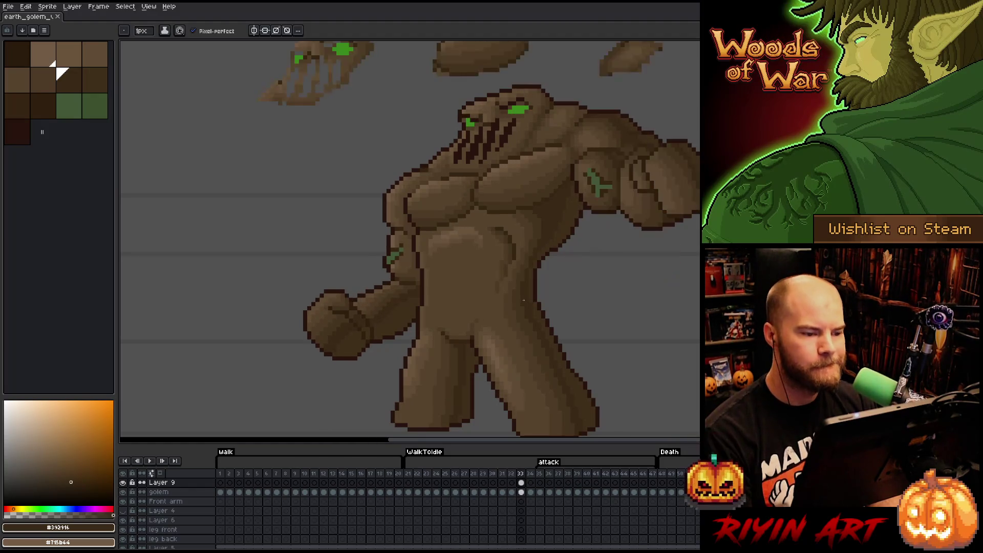
{"action": "key", "text": "Left"}
{"action": "key", "text": "Right"}
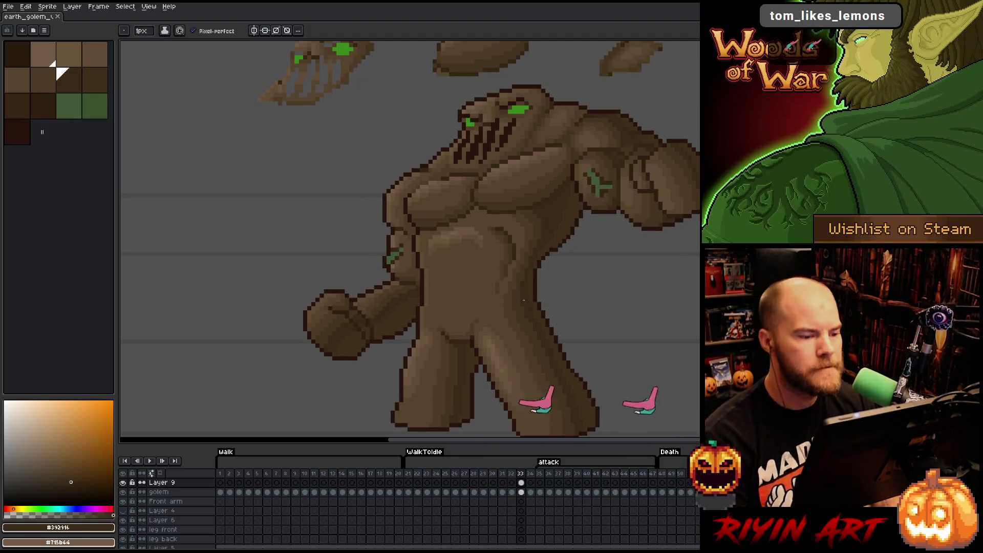
{"action": "left_click", "coordinate": [524, 301], "text": "alt"}
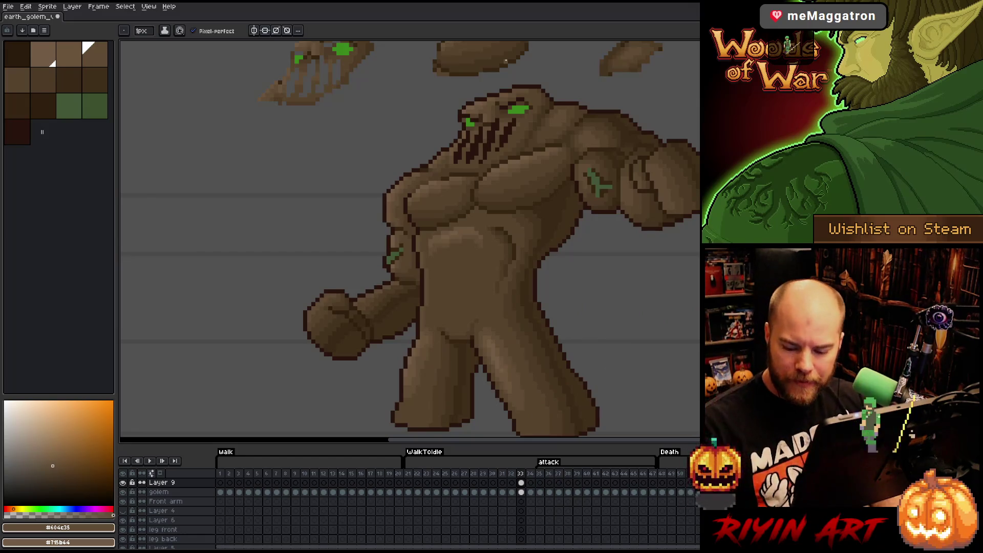
Save the golem sprite with Ctrl+S
{"action": "key", "text": "ctrl+s"}
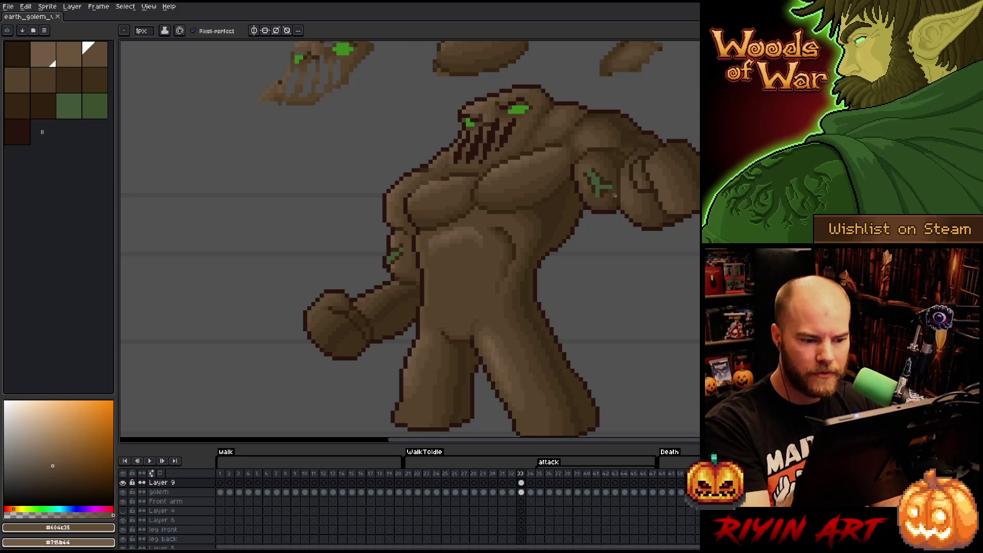
Swap to a dark shadow brown and compare frames 32 and 33
{"action": "key", "text": "i"}
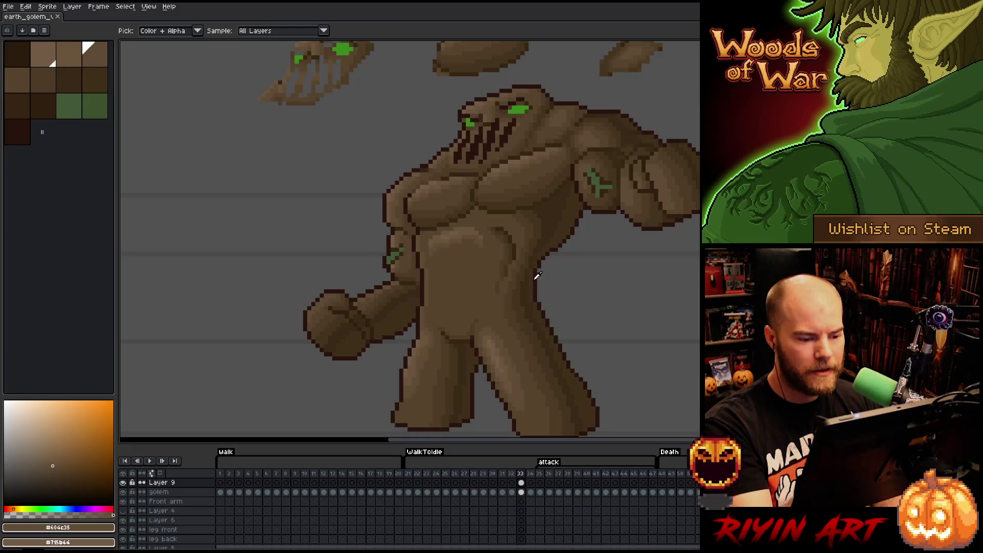
{"action": "key", "text": "b"}
{"action": "key", "text": "x"}
{"action": "left_click", "coordinate": [532, 306], "text": "alt"}
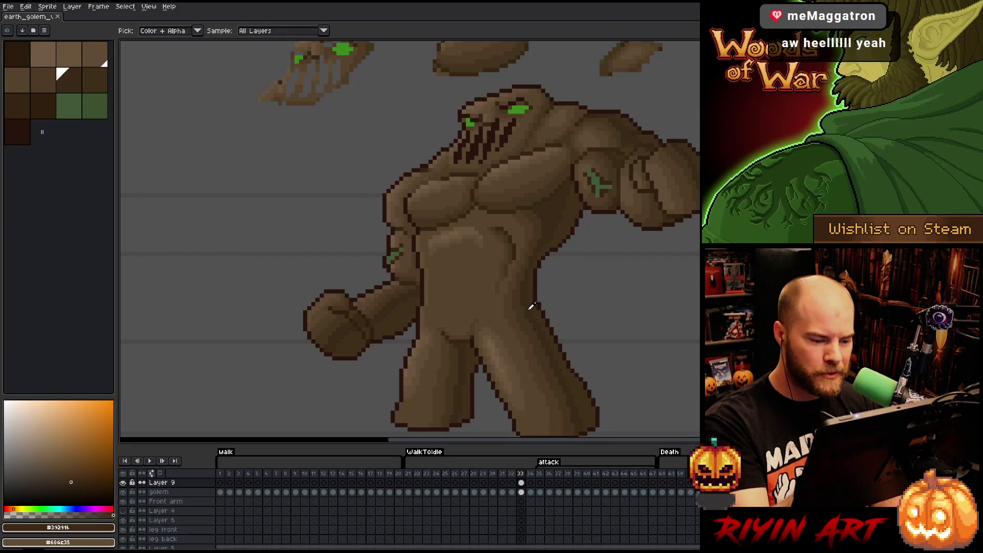
{"action": "key", "text": "Left"}
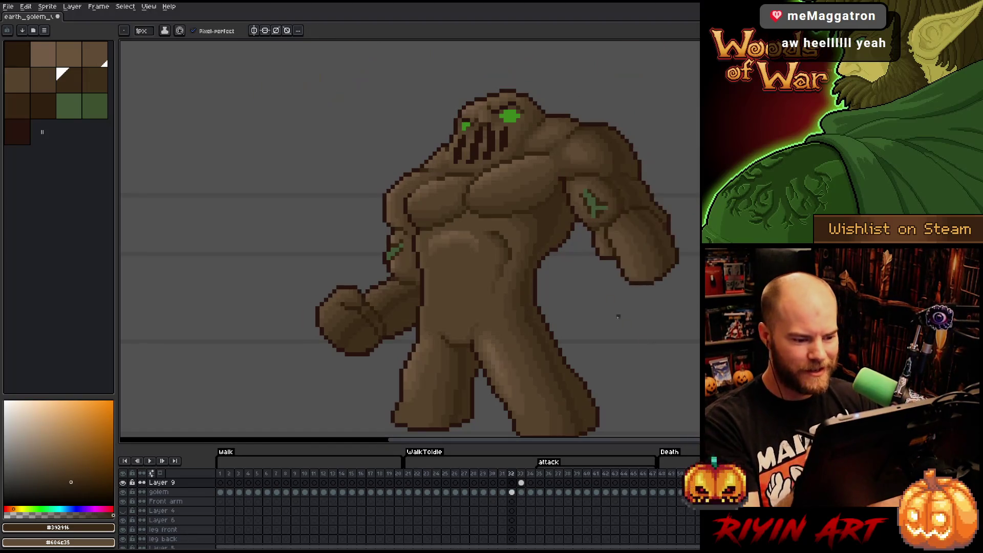
{"action": "key", "text": "Right"}
{"action": "key", "text": "Left"}
{"action": "key", "text": "Right"}
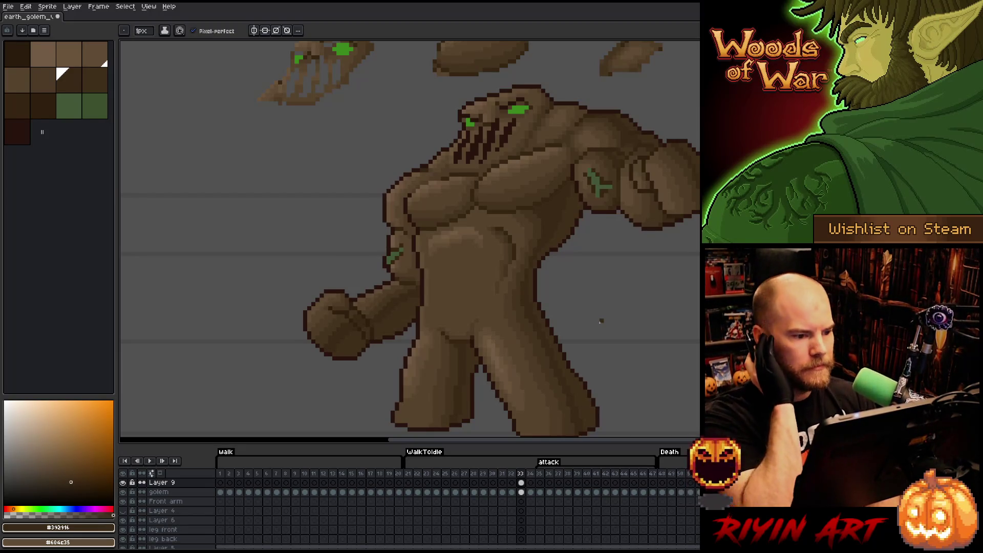
Choose mid-brown shades for the abdomen and save the sprite
{"action": "left_click", "coordinate": [485, 108], "text": "alt"}
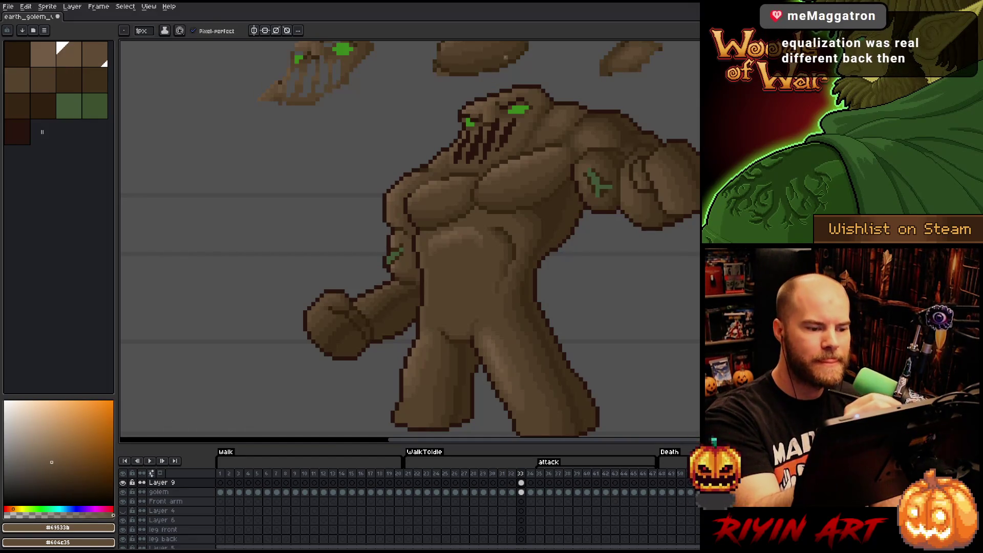
{"action": "left_click", "coordinate": [514, 57], "text": "alt"}
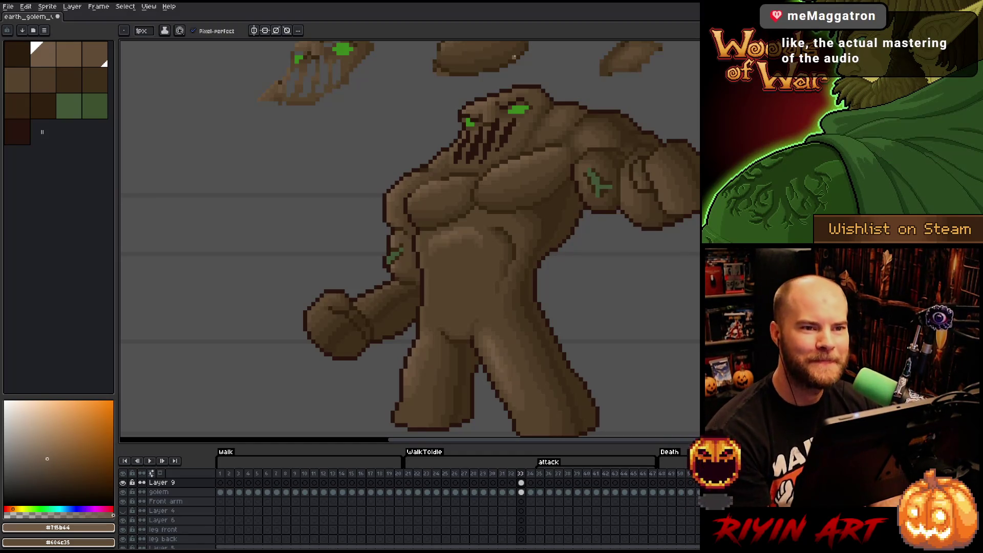
{"action": "key", "text": "ctrl+s"}
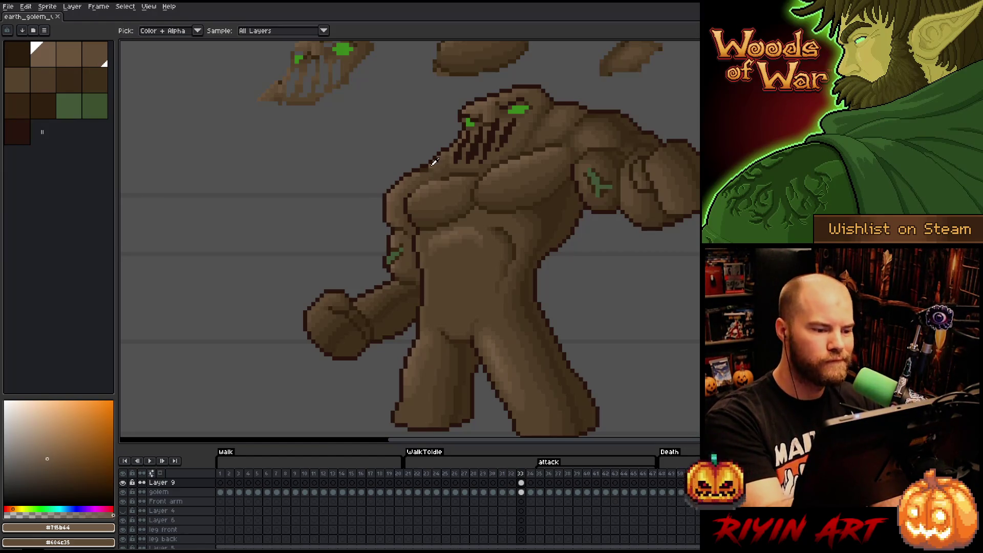
{"action": "left_click", "coordinate": [433, 163], "text": "alt"}
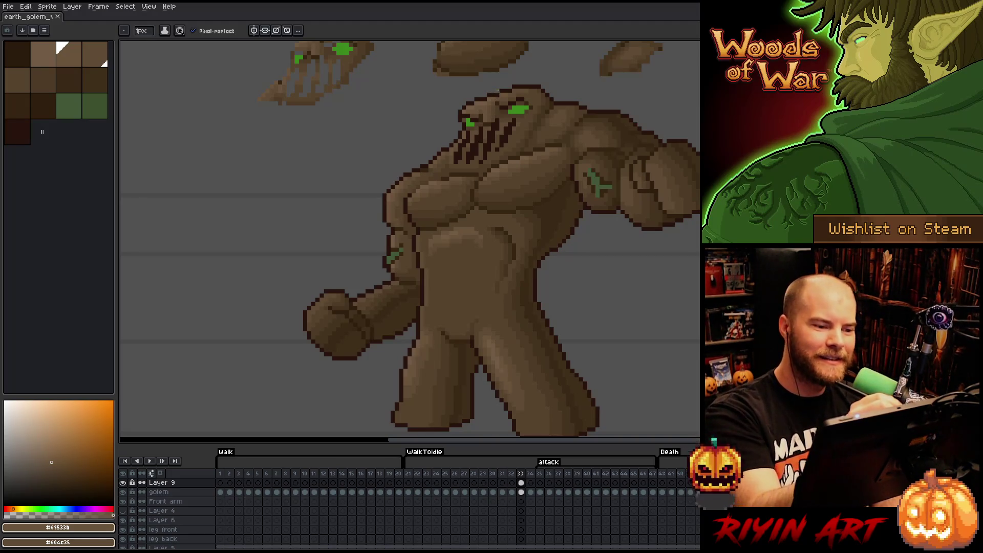
{"action": "key", "text": "alt"}
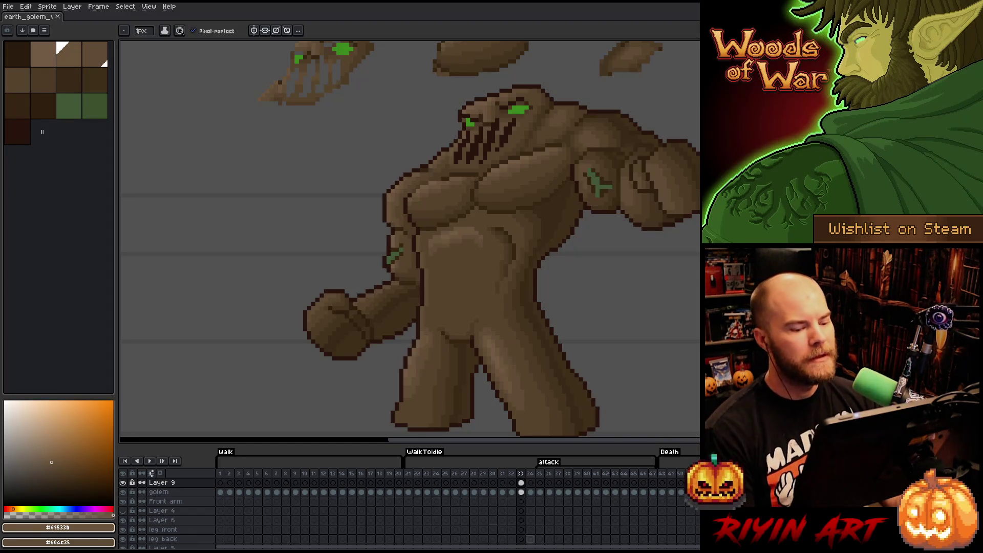
Play the golem's attack animation and zoom out to see the whole figure
{"action": "key", "text": "Return"}
{"action": "scroll", "coordinate": [651, 283], "scroll_direction": "down", "scroll_amount": 4}
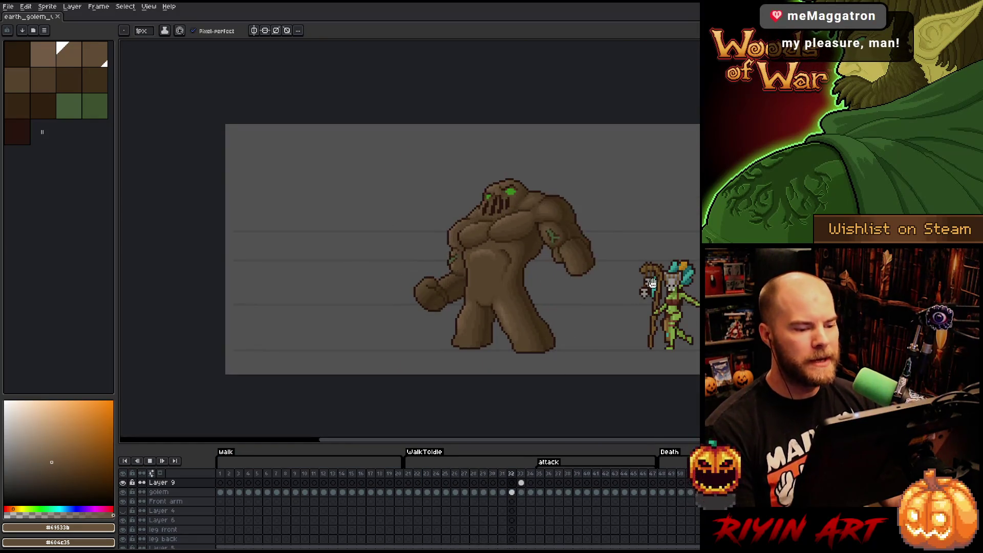
Adjust the zoom while the golem's attack animation plays back
{"action": "scroll", "coordinate": [479, 295], "scroll_direction": "up", "scroll_amount": 1}
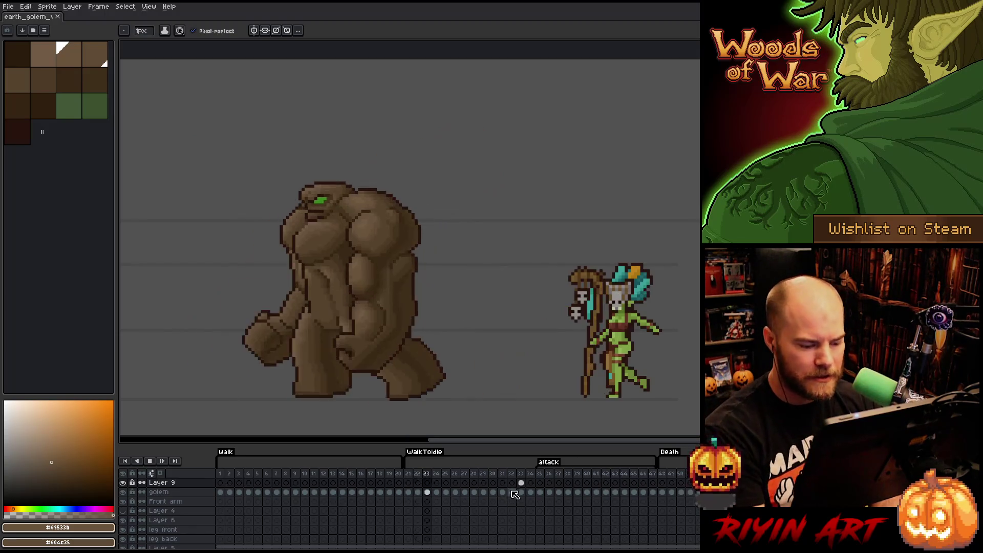
Stop playback on frame 33, select Layer 9 and shift the view right
{"action": "left_click", "coordinate": [152, 464]}
{"action": "left_click", "coordinate": [521, 492]}
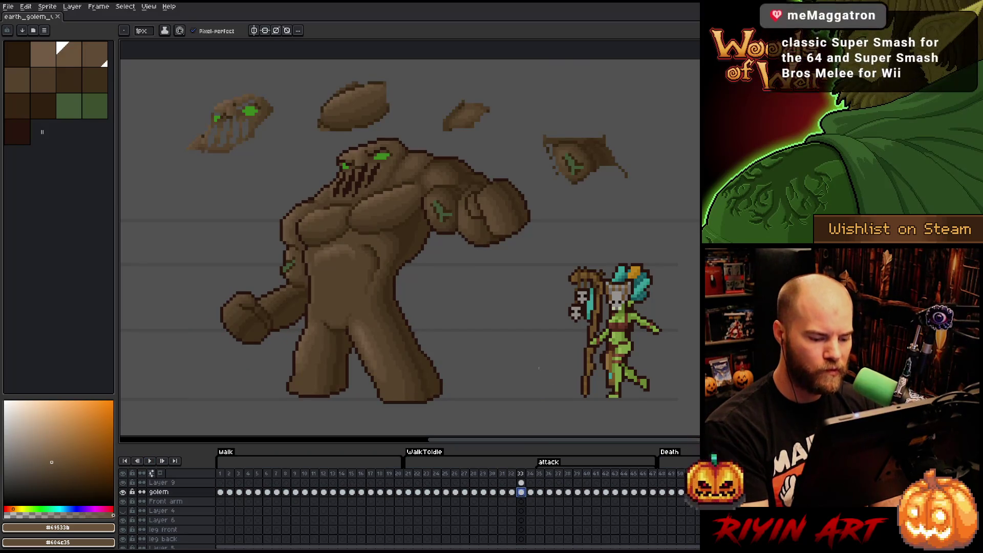
{"action": "key", "text": "Up"}
{"action": "key", "text": "h"}
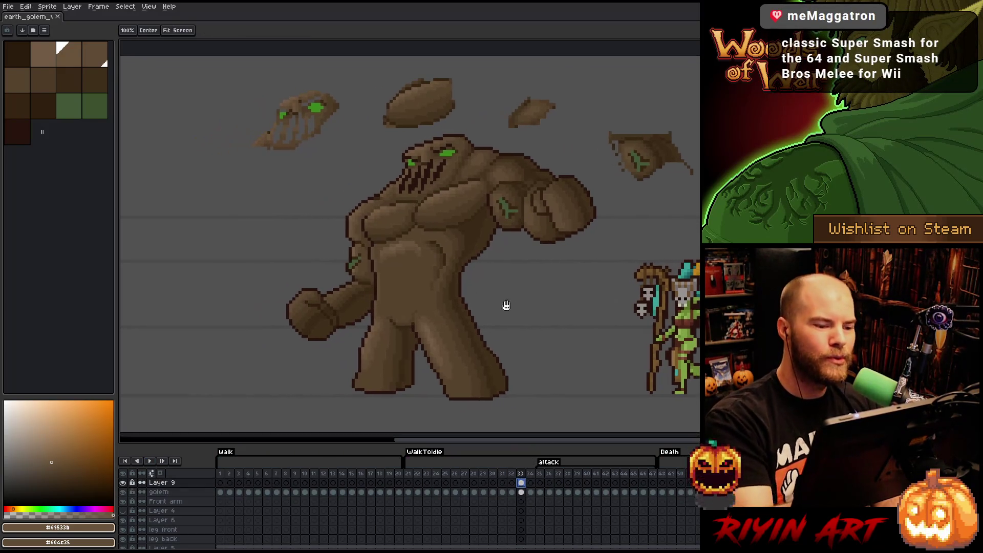
{"action": "left_click_drag", "start_coordinate": [568, 338], "coordinate": [592, 340]}
{"action": "key", "text": "b"}
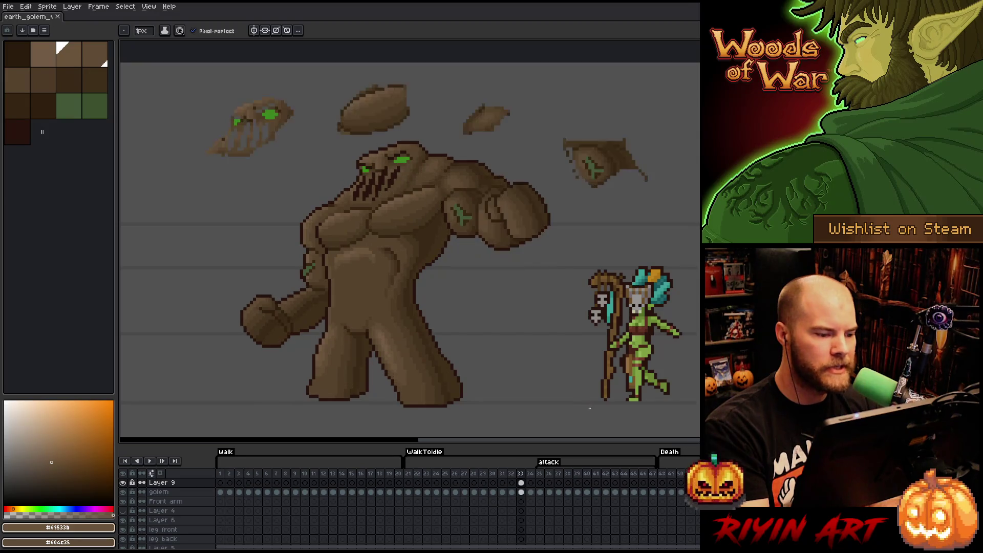
Draw a small #44331f stroke on the chest, then compare frames 32 and 33
{"action": "left_click", "coordinate": [414, 179], "text": "alt"}
{"action": "left_click", "coordinate": [437, 174]}
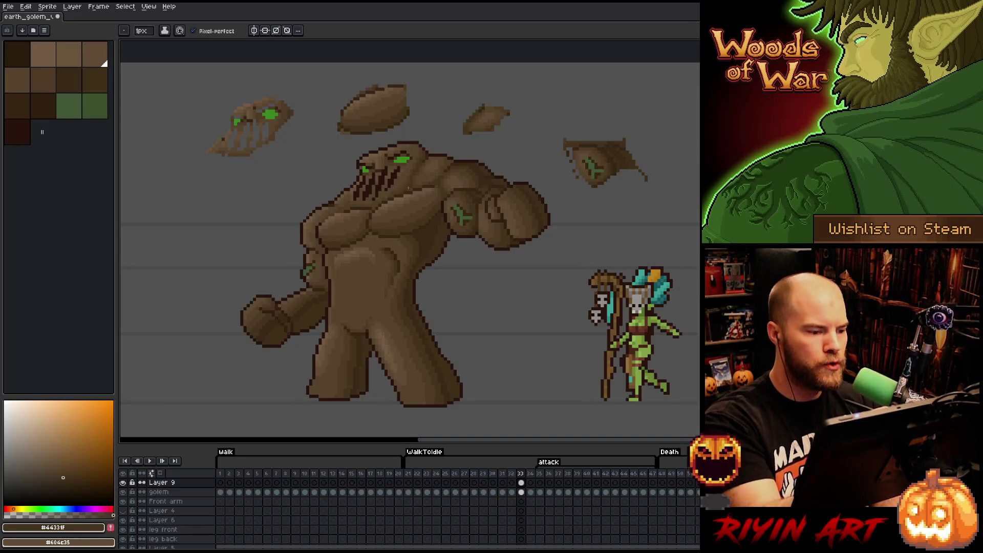
{"action": "left_click", "coordinate": [429, 184]}
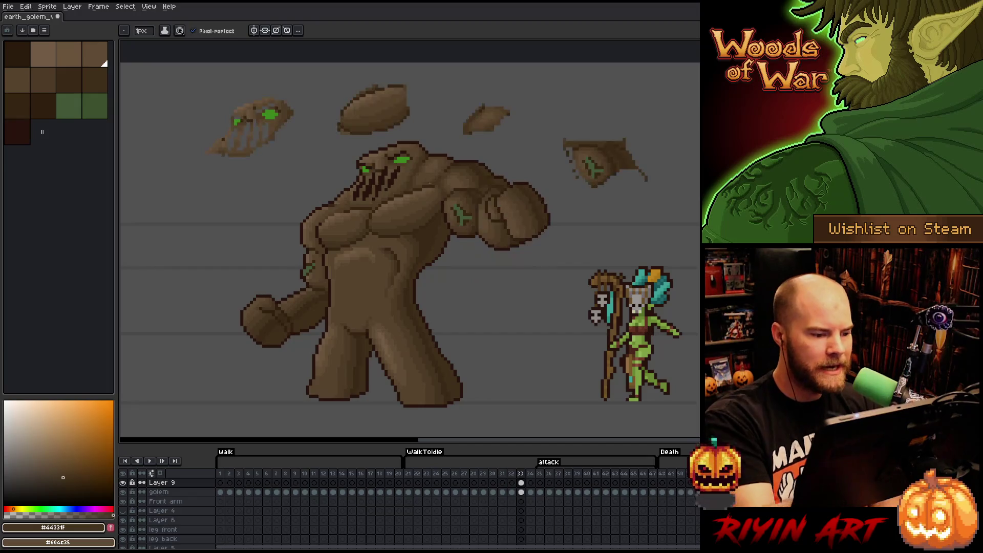
{"action": "key", "text": "comma"}
{"action": "key", "text": "period"}
{"action": "key", "text": "comma"}
{"action": "key", "text": "period"}
{"action": "key", "text": "comma"}
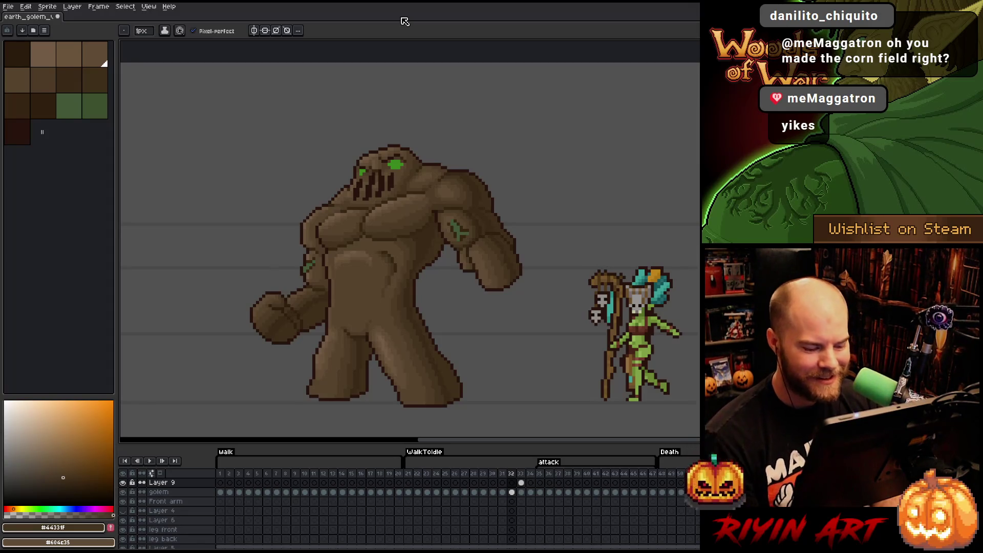
On Layer 9's frame 33, pick the #69533B body brown and add Layer 10 above it
{"action": "left_click", "coordinate": [521, 483]}
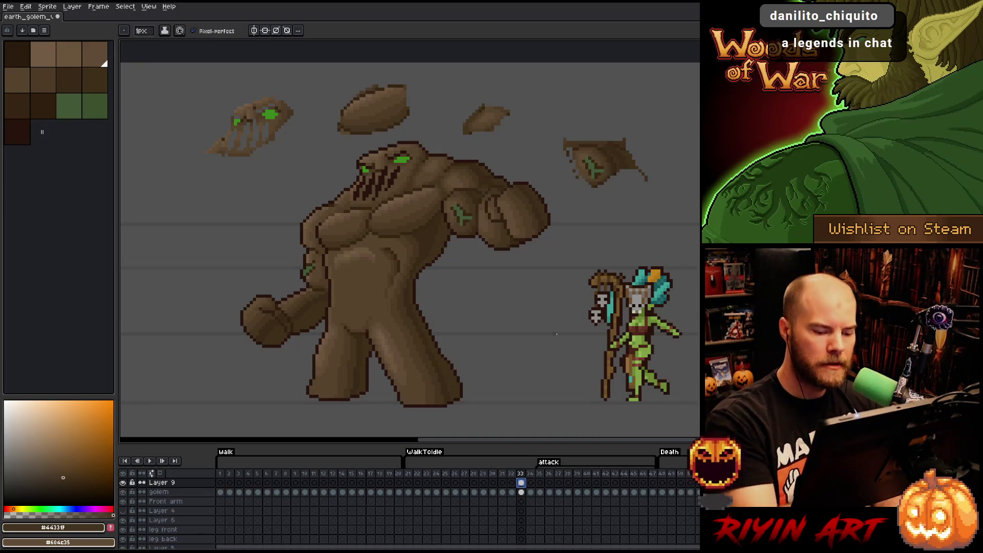
{"action": "key", "text": "Left"}
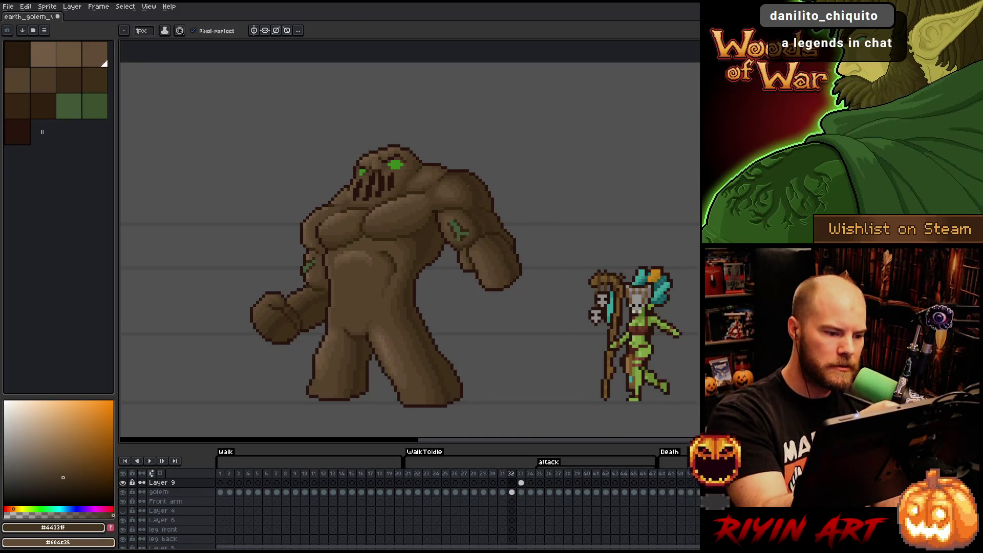
{"action": "key", "text": "Right"}
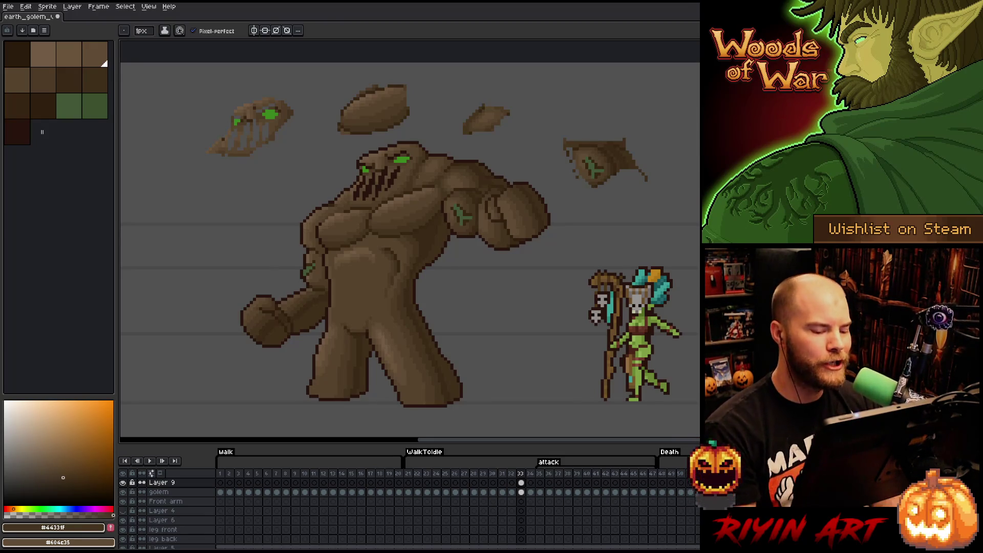
{"action": "left_click", "coordinate": [521, 482]}
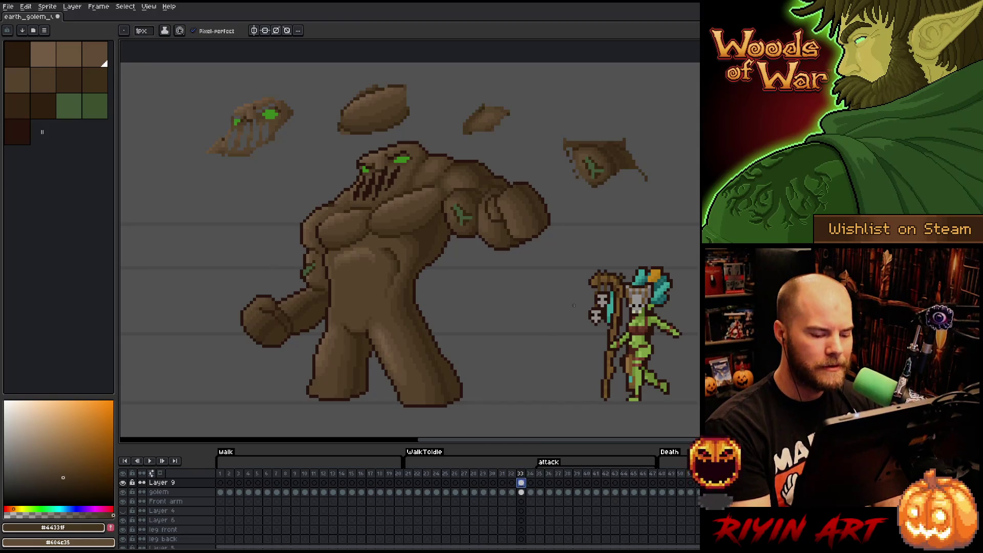
{"action": "left_click", "coordinate": [364, 247], "text": "alt"}
{"action": "key", "text": "shift+n"}
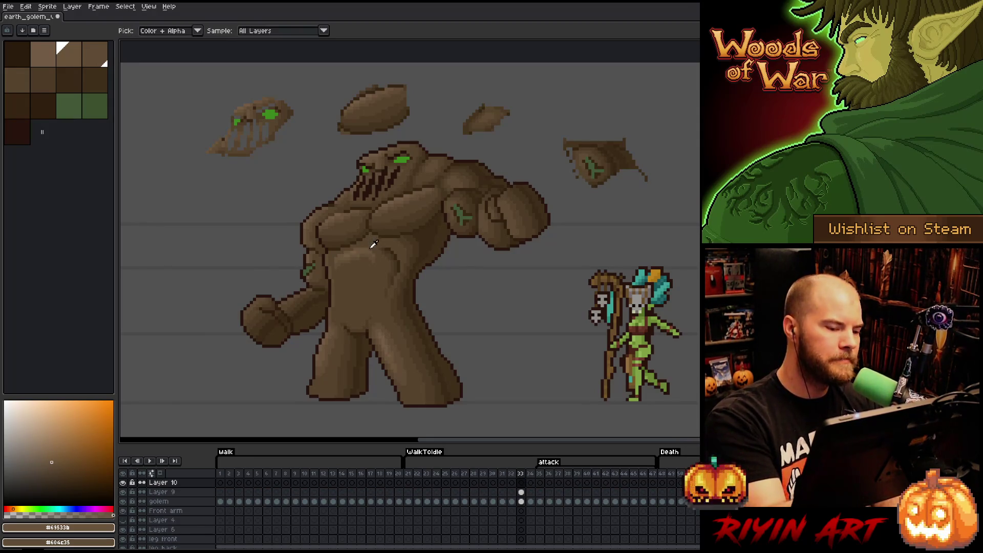
Dab #604E35 shading onto the golem's belly with a 4 px brush
{"action": "left_click", "coordinate": [372, 249], "text": "alt"}
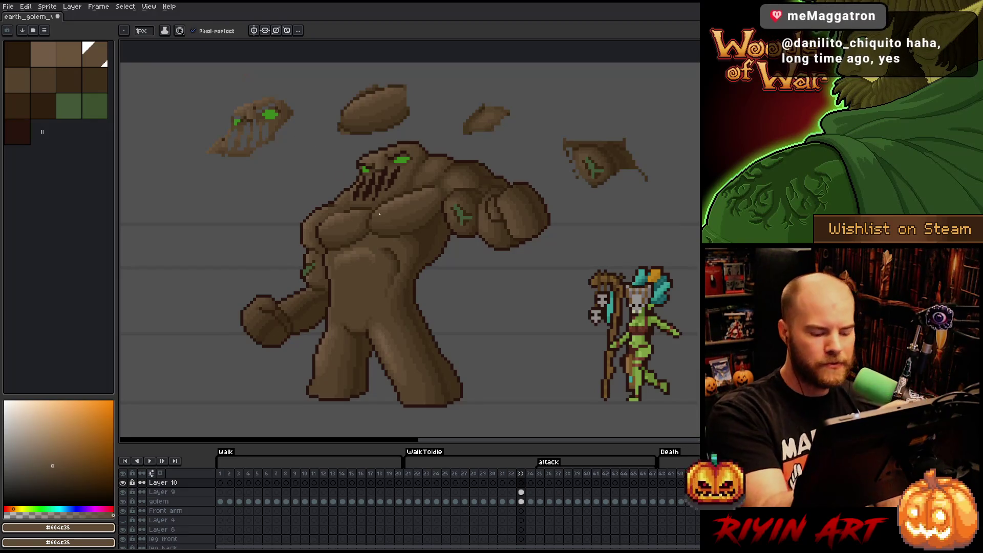
{"action": "left_click", "coordinate": [142, 31]}
{"action": "left_click_drag", "start_coordinate": [146, 42], "coordinate": [150, 42]}
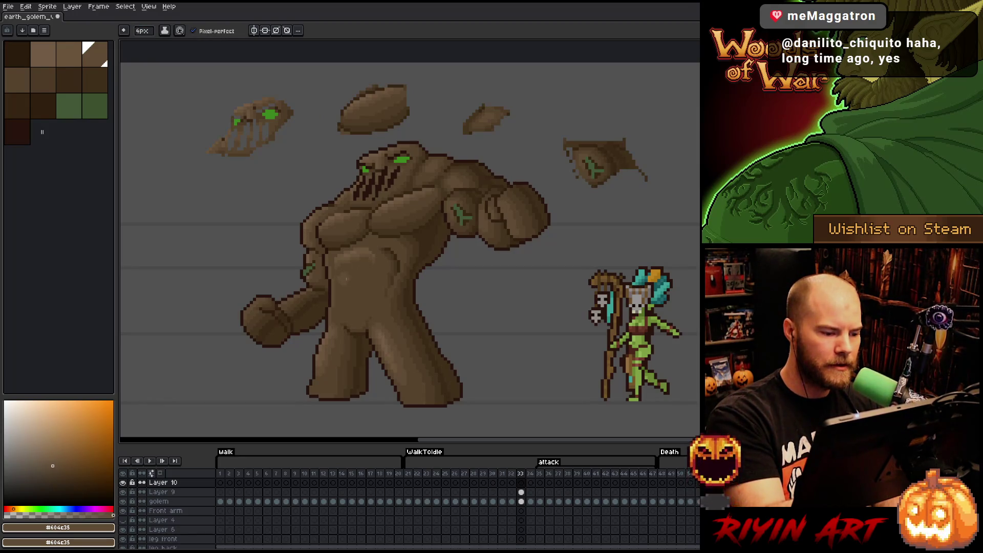
{"action": "left_click", "coordinate": [365, 270]}
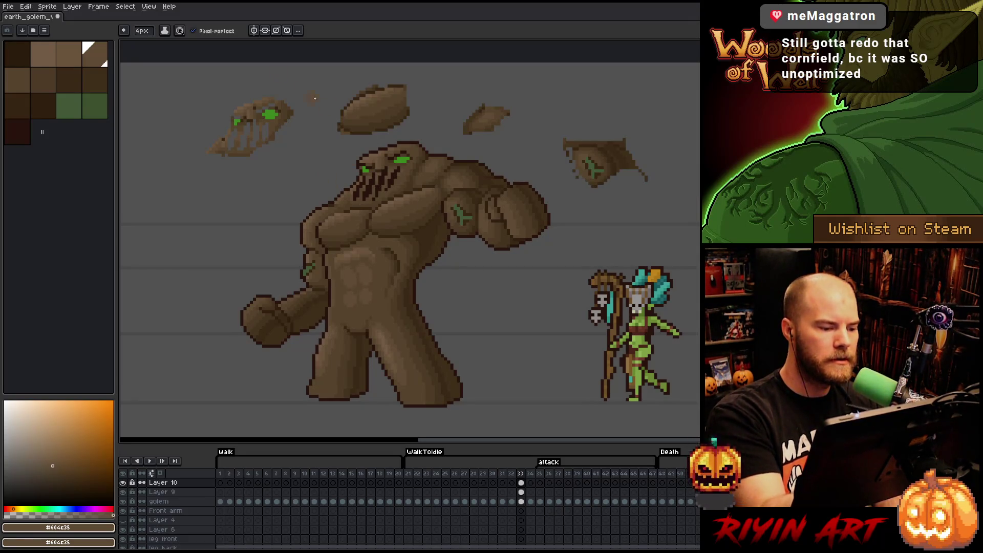
Set a 1 px pencil in dark brown #4d3b26 with Pixel-perfect on for the abdomen lines
{"action": "left_click", "coordinate": [142, 31]}
{"action": "left_click", "coordinate": [136, 42]}
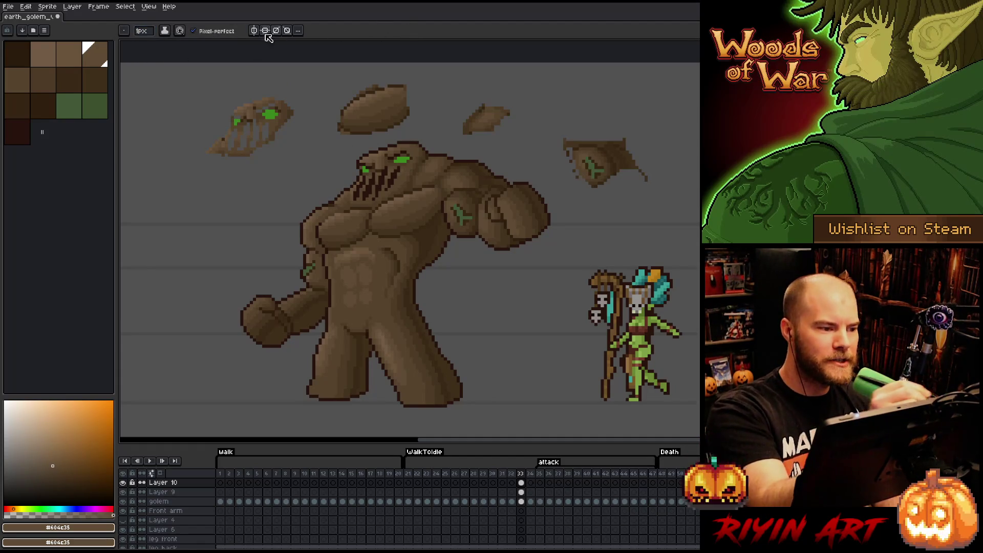
{"action": "key", "text": "i"}
{"action": "left_click", "coordinate": [434, 249]}
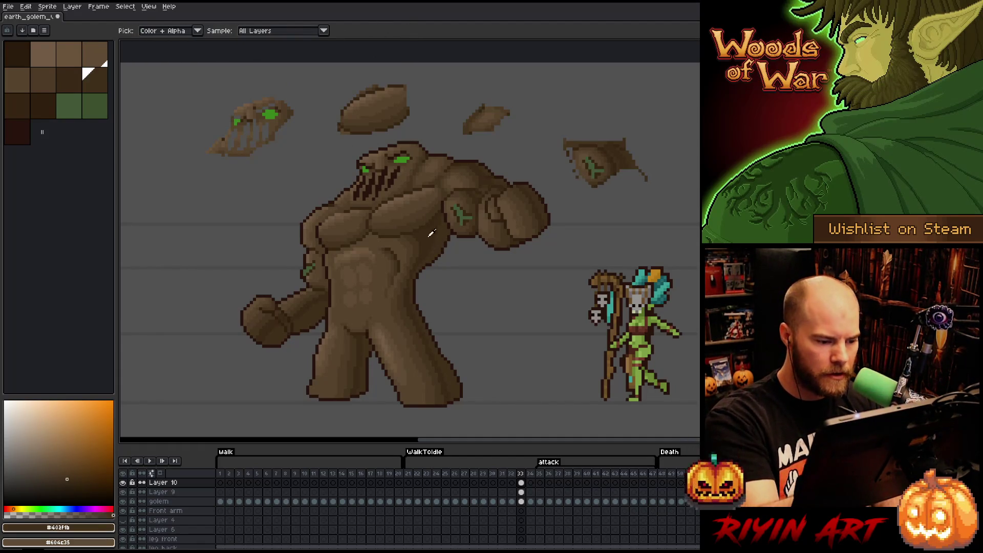
{"action": "left_click", "coordinate": [412, 245]}
{"action": "key", "text": "b"}
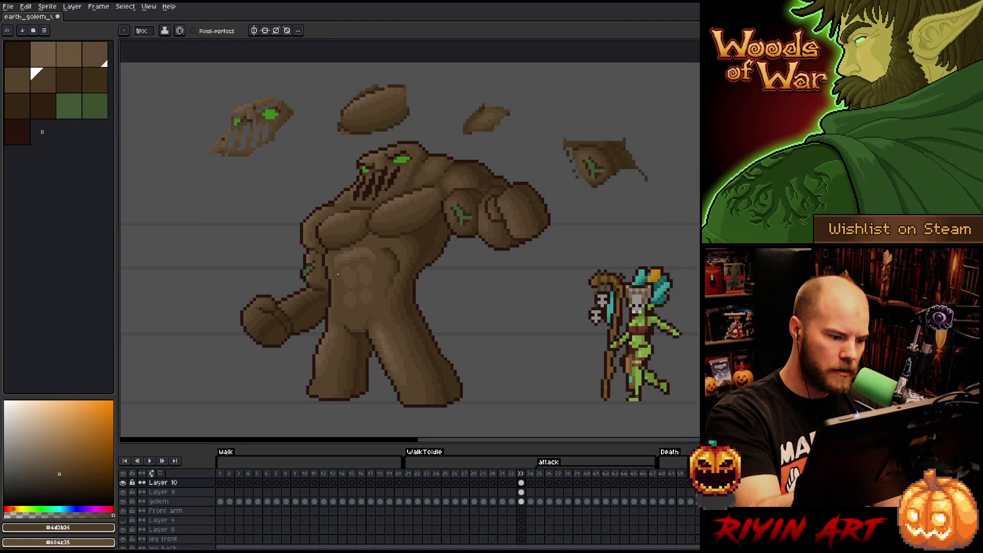
{"action": "left_click", "coordinate": [194, 30]}
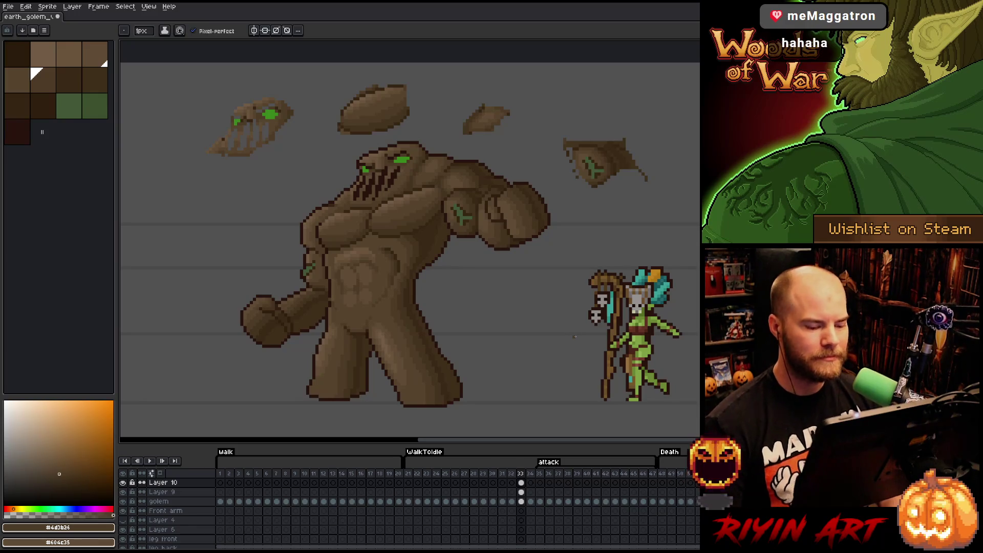
{"action": "key", "text": "v"}
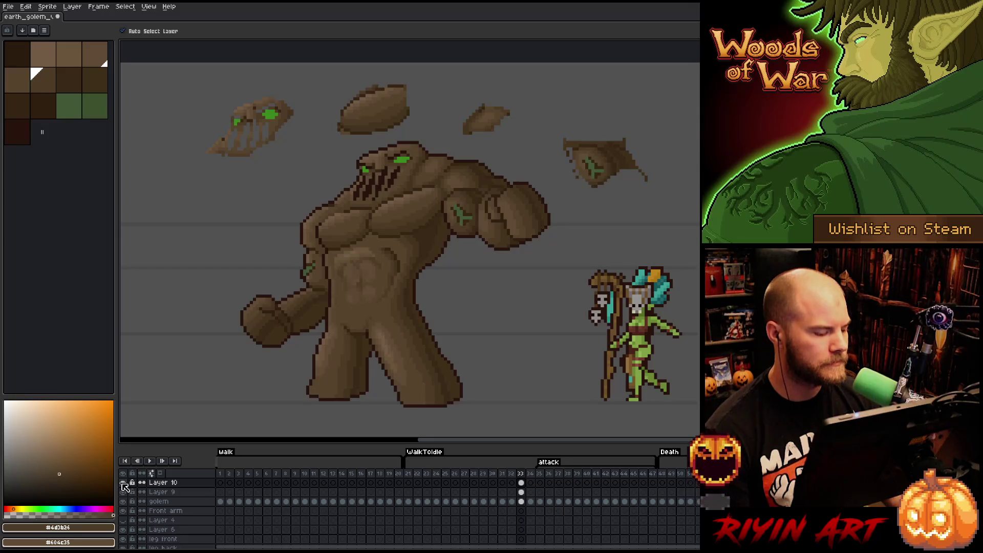
{"action": "left_click", "coordinate": [123, 483]}
{"action": "left_click", "coordinate": [123, 483]}
{"action": "left_click", "coordinate": [123, 483]}
{"action": "left_click", "coordinate": [123, 483]}
{"action": "left_click", "coordinate": [123, 483]}
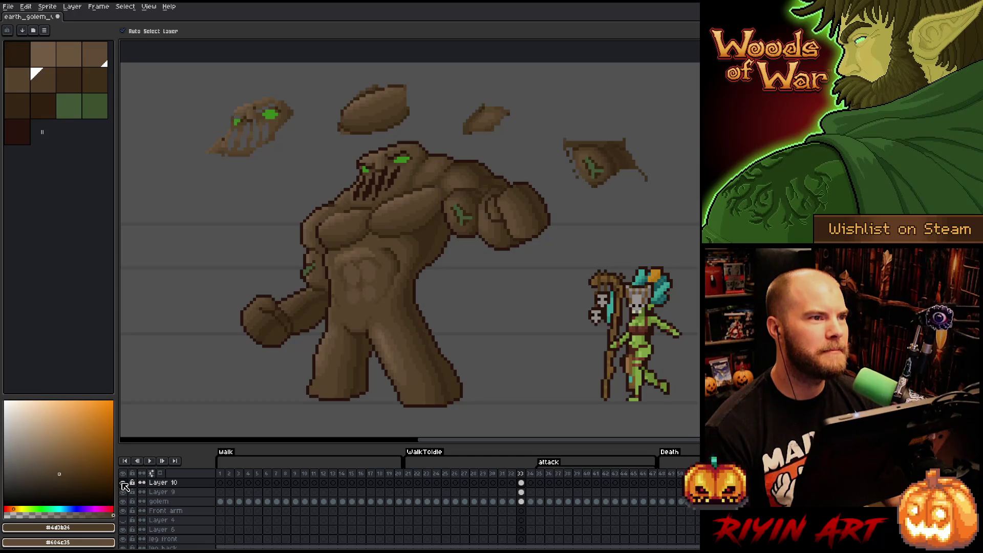
{"action": "left_click", "coordinate": [123, 483]}
{"action": "left_click", "coordinate": [123, 483]}
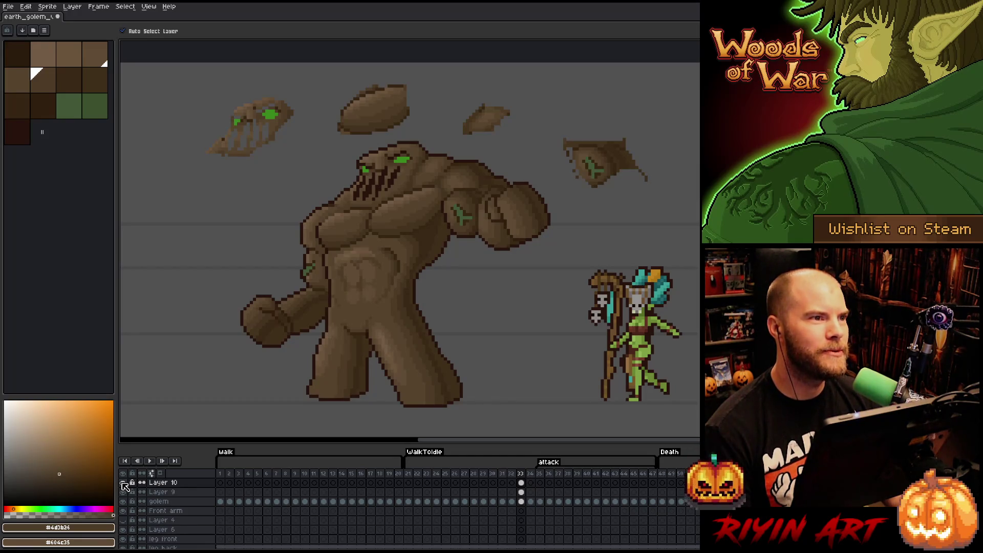
{"action": "left_click", "coordinate": [123, 484]}
{"action": "left_click", "coordinate": [122, 484]}
{"action": "left_click", "coordinate": [123, 484]}
{"action": "left_click", "coordinate": [123, 483]}
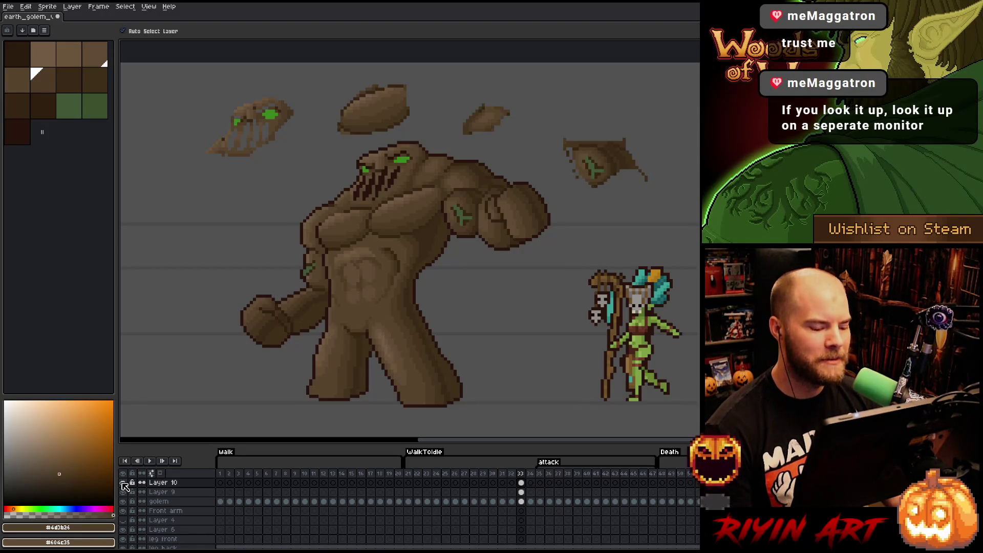
{"action": "left_click", "coordinate": [123, 484]}
{"action": "left_click", "coordinate": [123, 484]}
{"action": "left_click", "coordinate": [123, 483]}
{"action": "left_click", "coordinate": [123, 483]}
{"action": "left_click", "coordinate": [123, 483]}
{"action": "left_click", "coordinate": [123, 484]}
{"action": "left_click", "coordinate": [123, 483]}
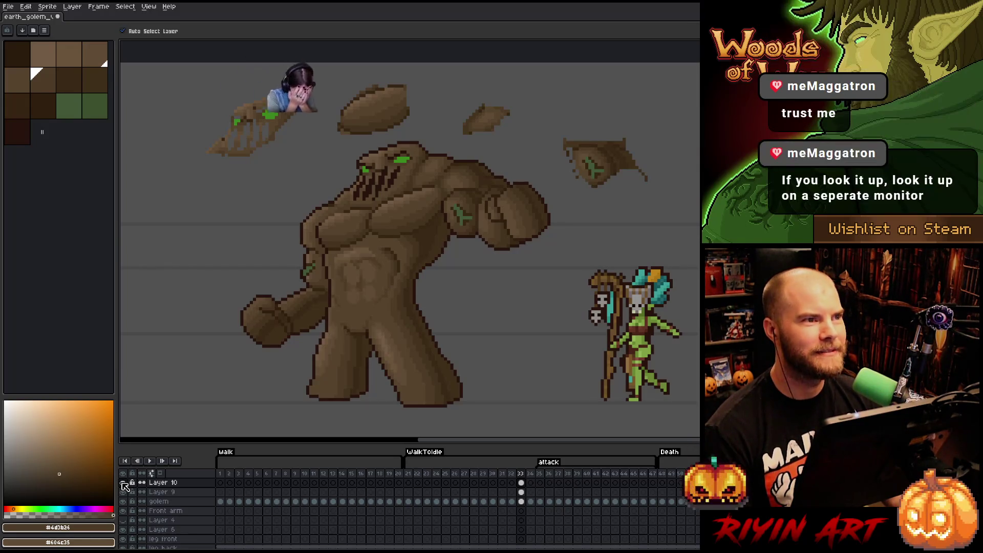